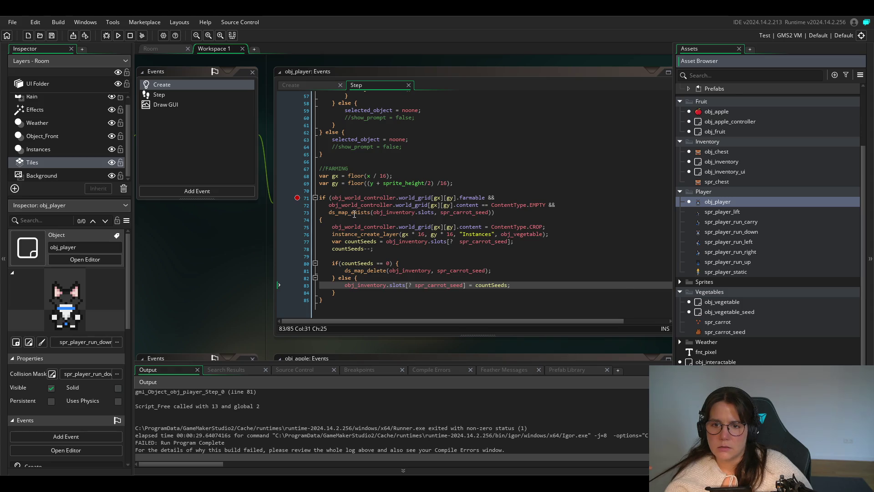
Highlight spr_carrot_seed on line 73 and check its ds_map_exists and sprite tooltips.
{"action": "double_click", "coordinate": [454, 212]}
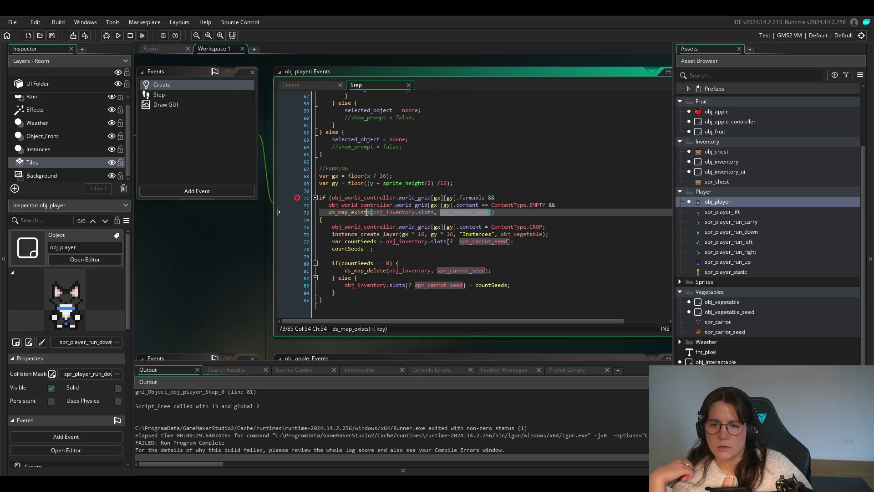
{"action": "mouse_move", "coordinate": [353, 216]}
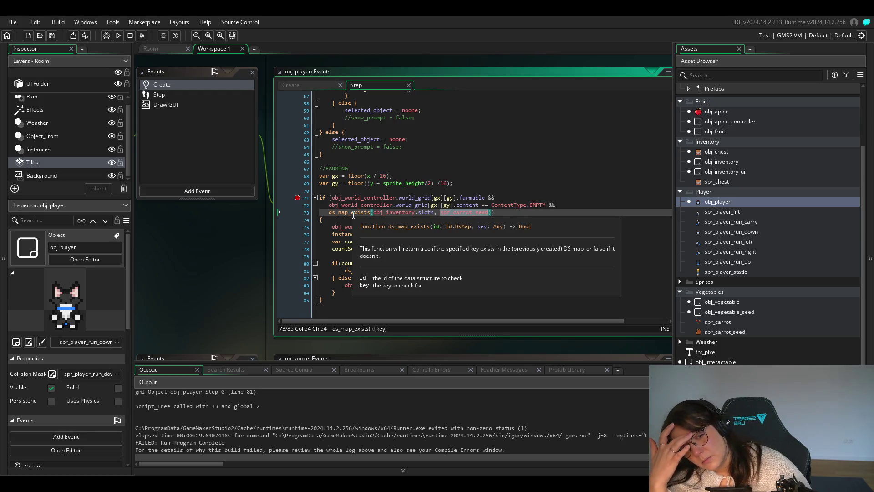
{"action": "mouse_move", "coordinate": [393, 244]}
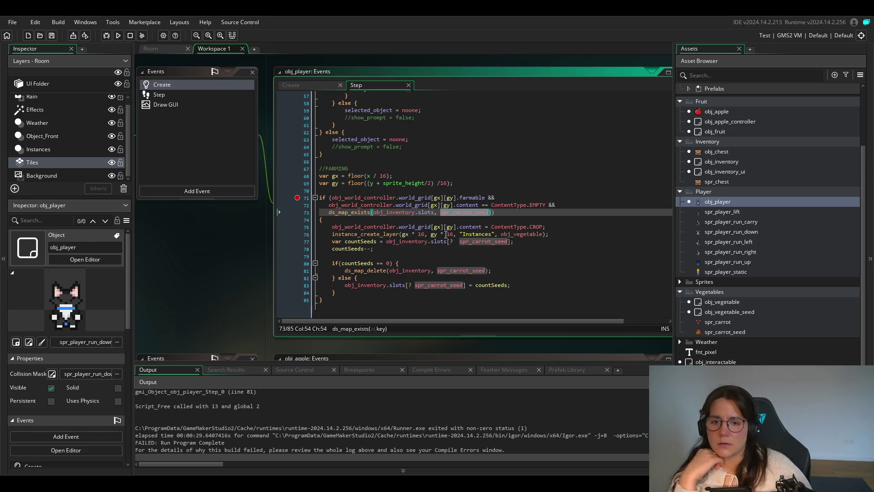
{"action": "left_click", "coordinate": [395, 227]}
Run the game, walk to the chest and plant a seed to trigger the line 81 crash, then abort.
{"action": "left_click", "coordinate": [117, 35]}
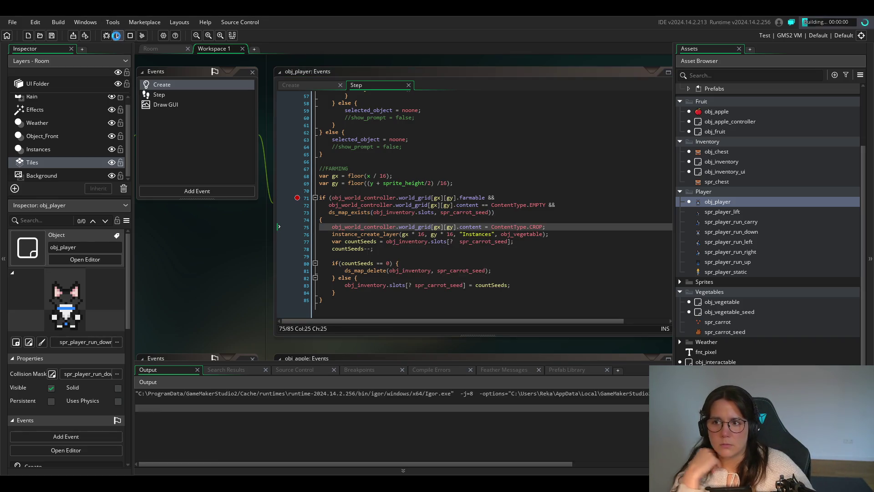
{"action": "key", "text": "d"}
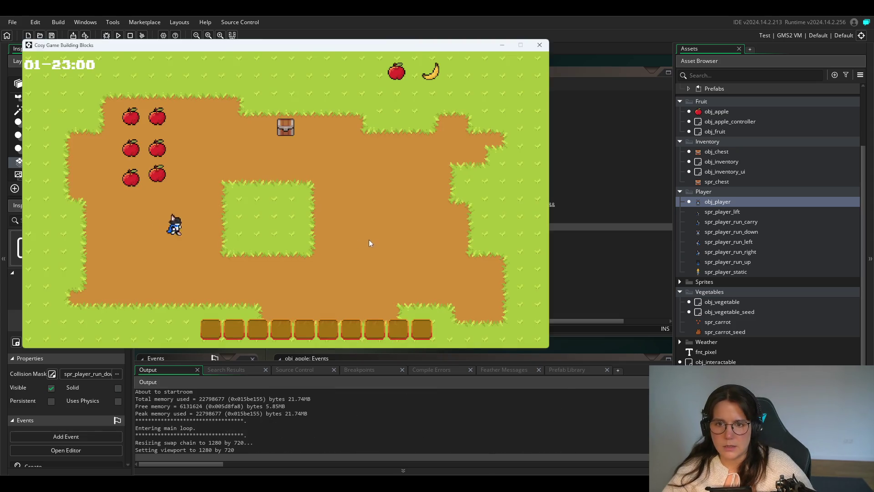
{"action": "key", "text": "w"}
{"action": "key", "text": "w"}
{"action": "key", "text": "a"}
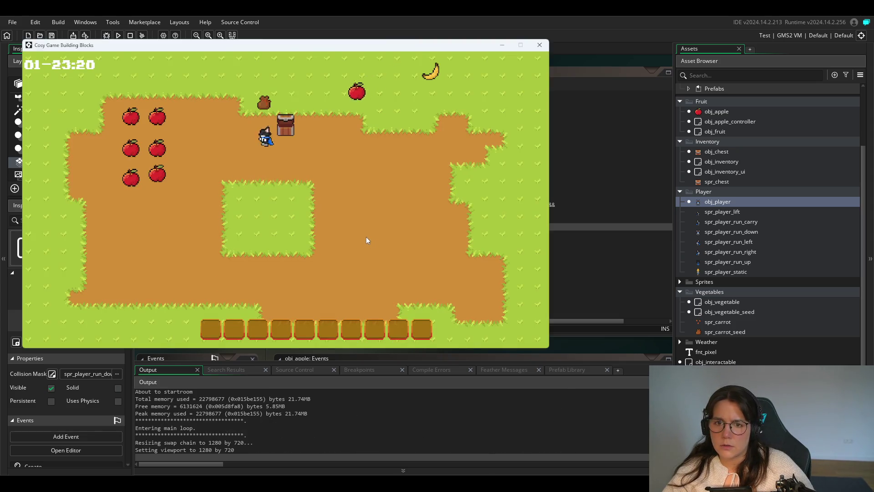
{"action": "key", "text": "w"}
{"action": "key", "text": "e"}
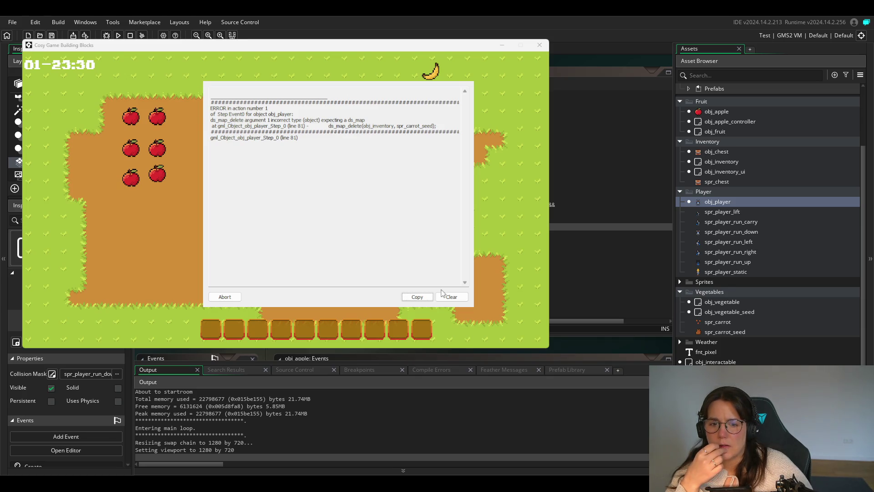
{"action": "left_click", "coordinate": [225, 296]}
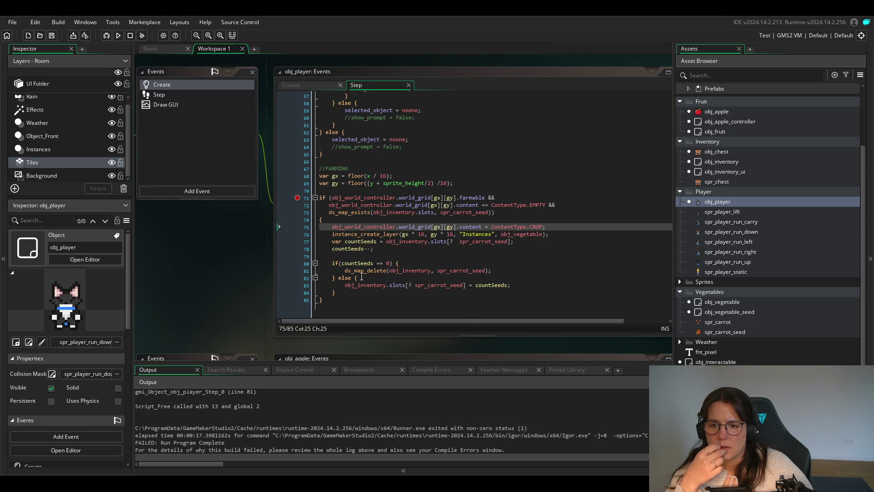
Make line 81 call ds_map_delete on obj_inventory.slots and rebuild the game.
{"action": "left_click", "coordinate": [431, 270]}
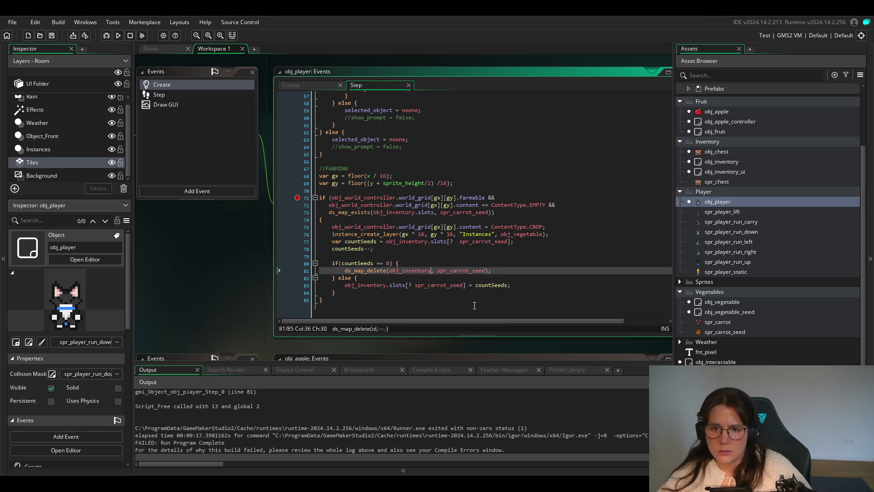
{"action": "type", "text": ".slots"}
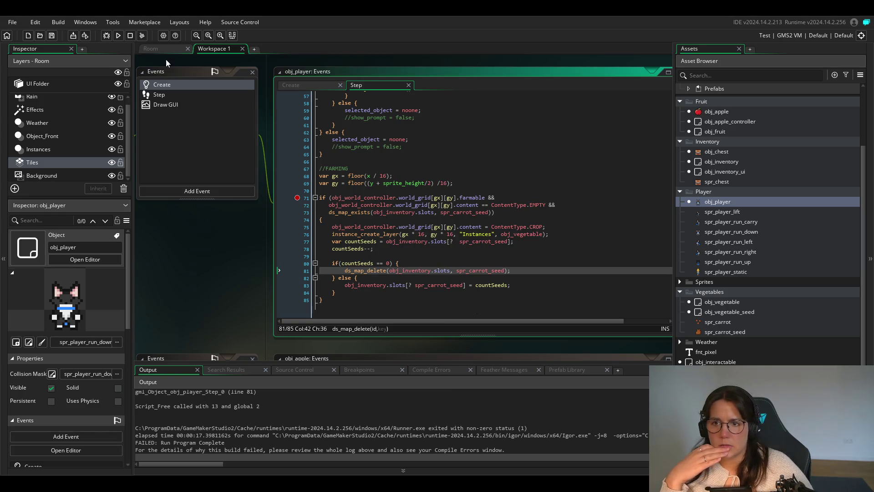
{"action": "left_click", "coordinate": [381, 263]}
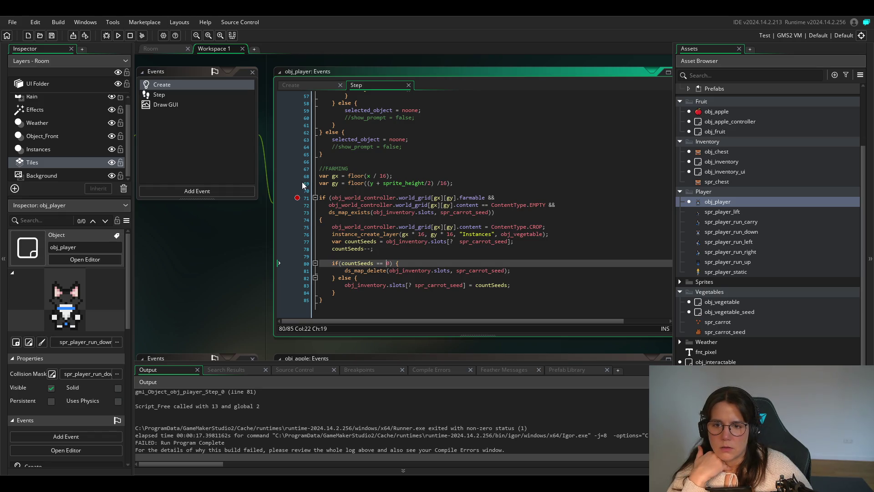
{"action": "left_click", "coordinate": [118, 39]}
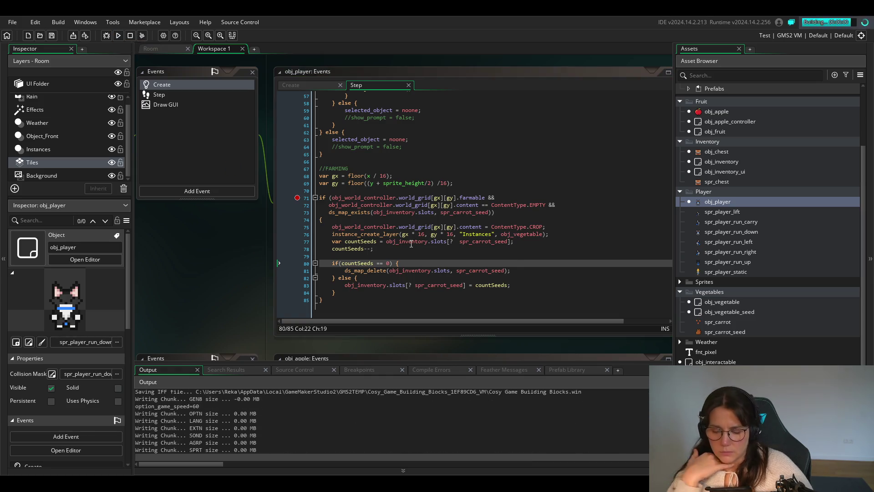
Walk to the chest, open it and store the apple in the inventory.
{"action": "key", "text": "Right"}
{"action": "key", "text": "Up"}
{"action": "key", "text": "Right"}
{"action": "key", "text": "Up"}
{"action": "key", "text": "Right"}
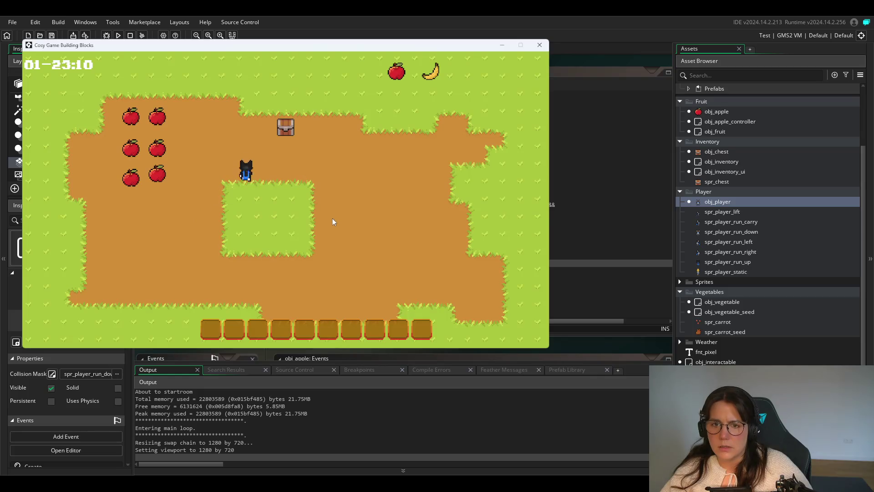
{"action": "key", "text": "e"}
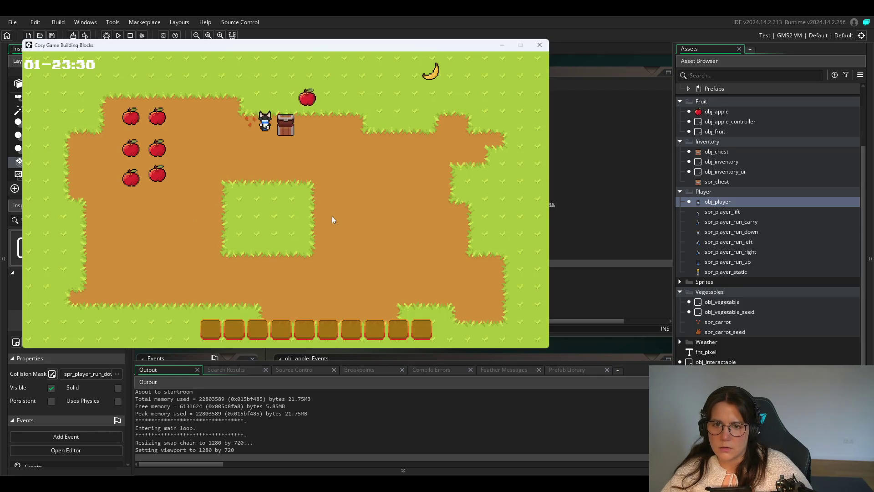
{"action": "key", "text": "Down"}
Circle the chest, lifting it overhead and setting it down twice.
{"action": "key", "text": "Right"}
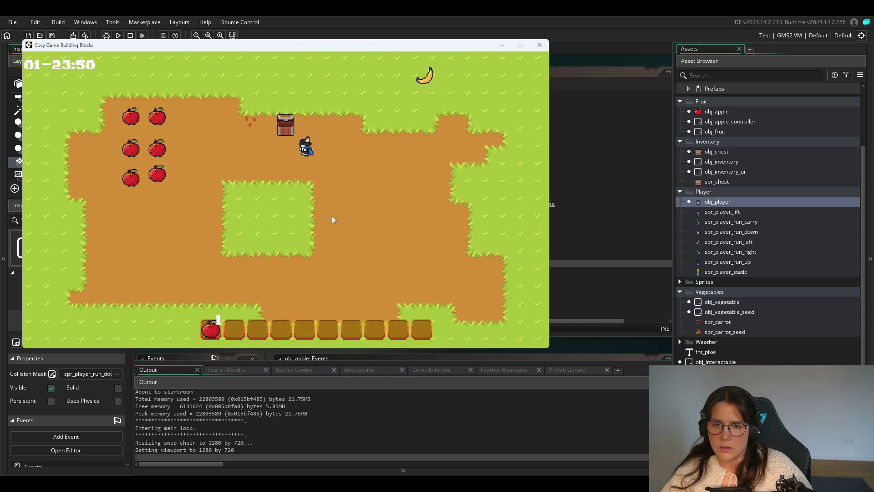
{"action": "key", "text": "Left"}
{"action": "key", "text": "Up"}
{"action": "key", "text": "e"}
{"action": "key", "text": "e"}
{"action": "key", "text": "Left"}
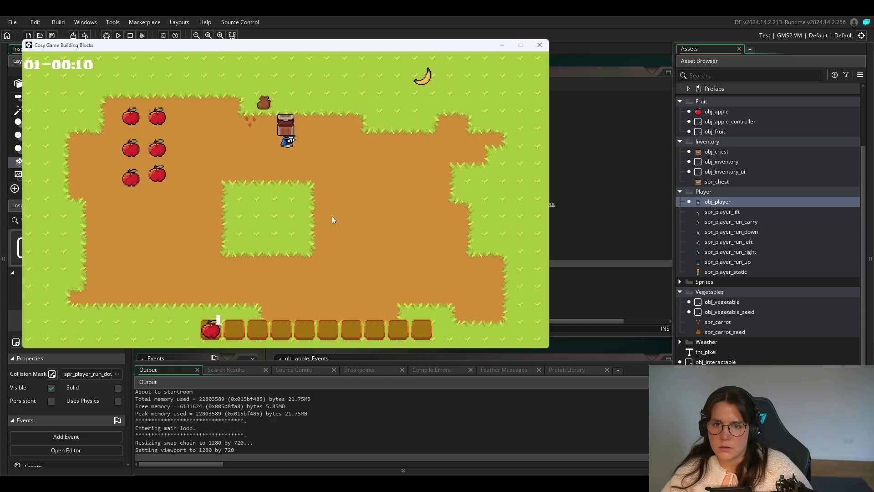
{"action": "key", "text": "Up"}
{"action": "key", "text": "Down"}
{"action": "key", "text": "Right"}
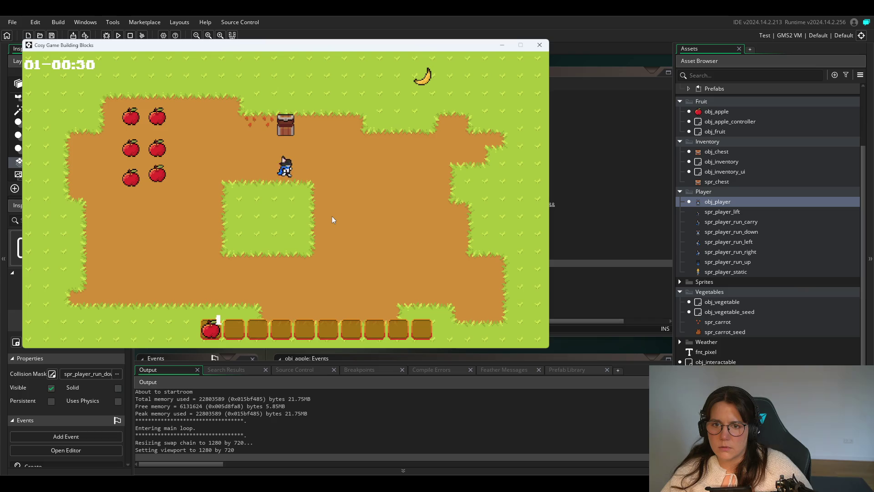
{"action": "key", "text": "Up"}
{"action": "key", "text": "e"}
{"action": "key", "text": "e"}
{"action": "key", "text": "Left"}
Walk around above the chest and collect the banana into the inventory.
{"action": "key", "text": "Up"}
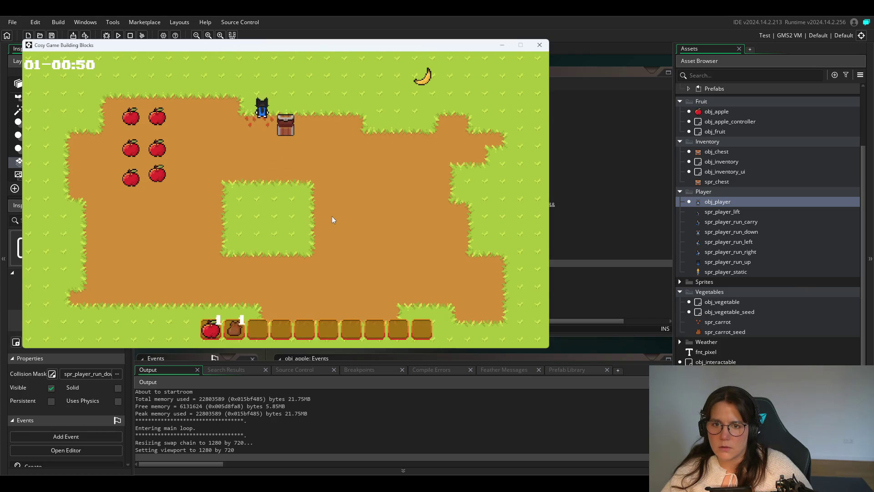
{"action": "key", "text": "Down"}
{"action": "key", "text": "Right"}
{"action": "key", "text": "Up"}
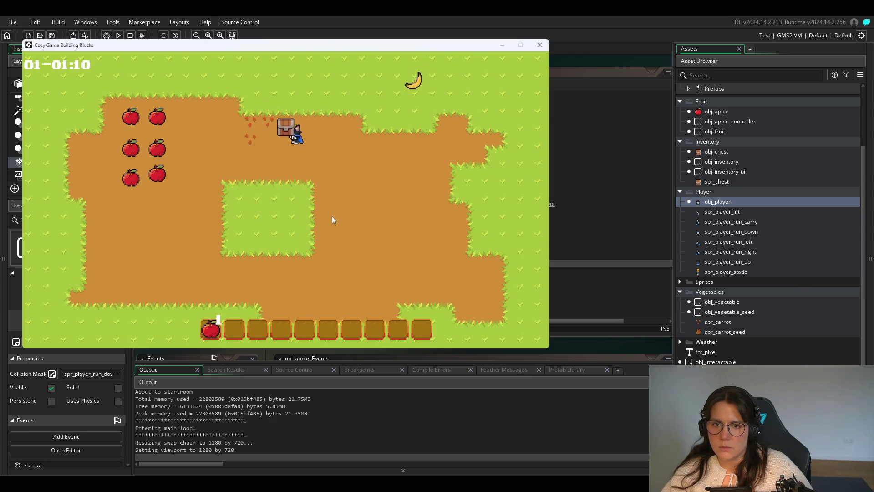
{"action": "key", "text": "Left"}
{"action": "key", "text": "Up"}
{"action": "key", "text": "Down"}
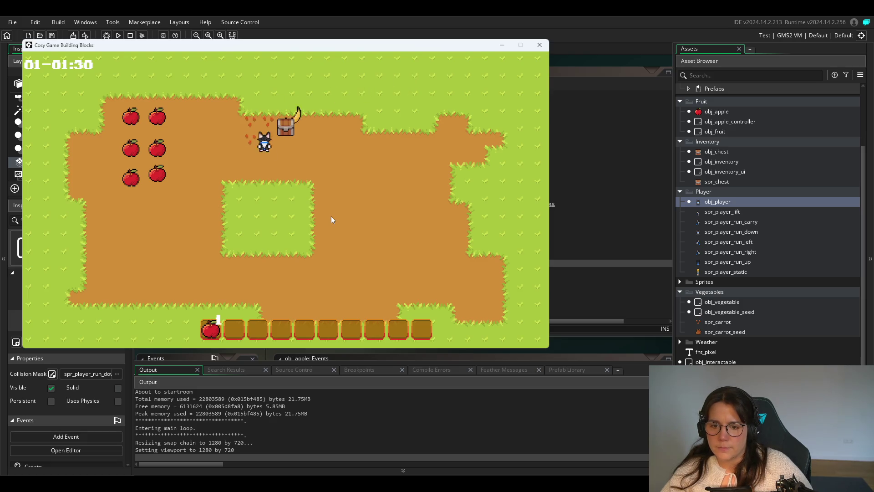
{"action": "key", "text": "Right"}
{"action": "key", "text": "Left"}
Visit the open soil, then return to the chest and put the seed bag in the inventory.
{"action": "key", "text": "Down"}
{"action": "key", "text": "Right"}
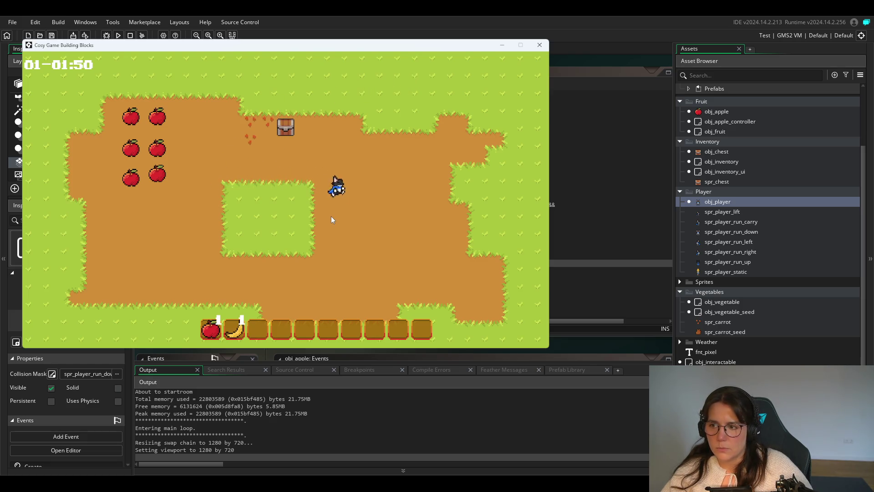
{"action": "key", "text": "Down"}
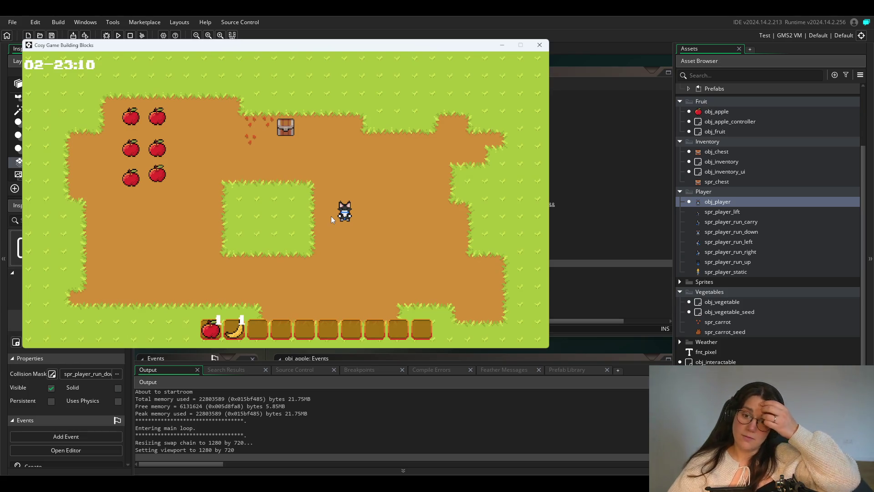
{"action": "key", "text": "Left"}
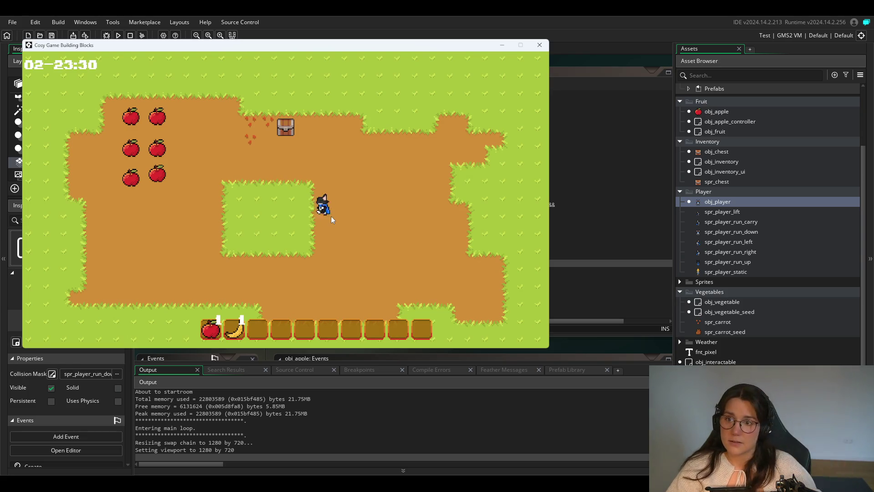
{"action": "key", "text": "Up"}
{"action": "key", "text": "Down"}
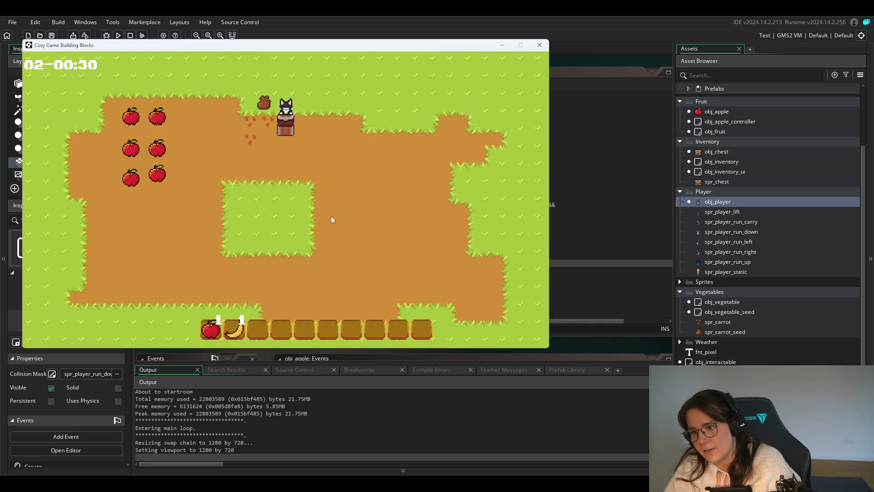
{"action": "key", "text": "Up"}
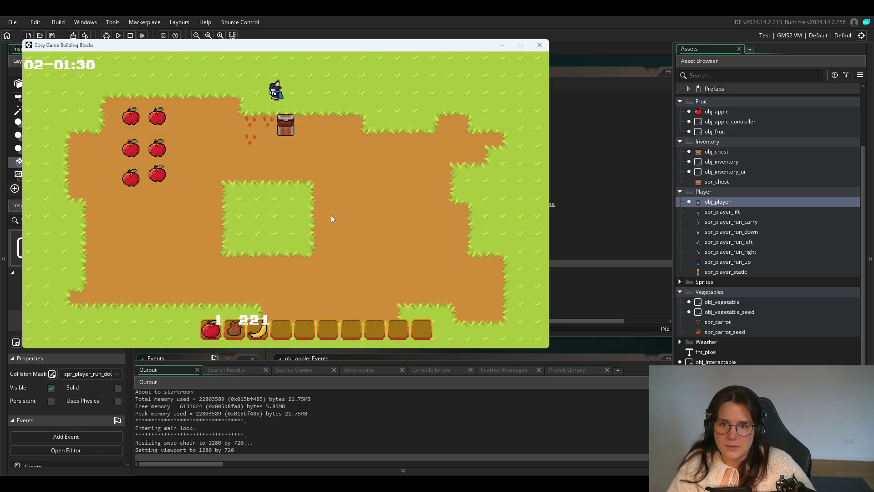
Plant carrot seeds along the soil until none remain, then close the game window.
{"action": "key", "text": "Right"}
{"action": "key", "text": "Down"}
{"action": "key", "text": "Down"}
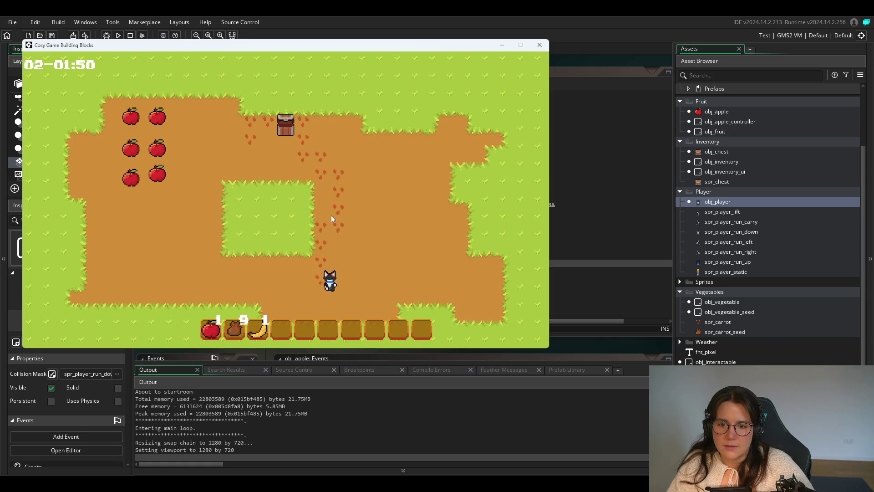
{"action": "key", "text": "Left"}
{"action": "key", "text": "Up"}
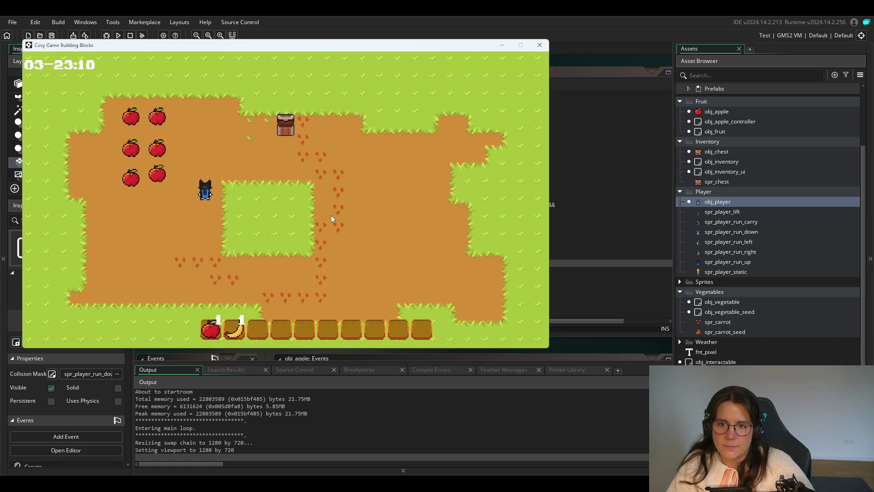
{"action": "key", "text": "Right"}
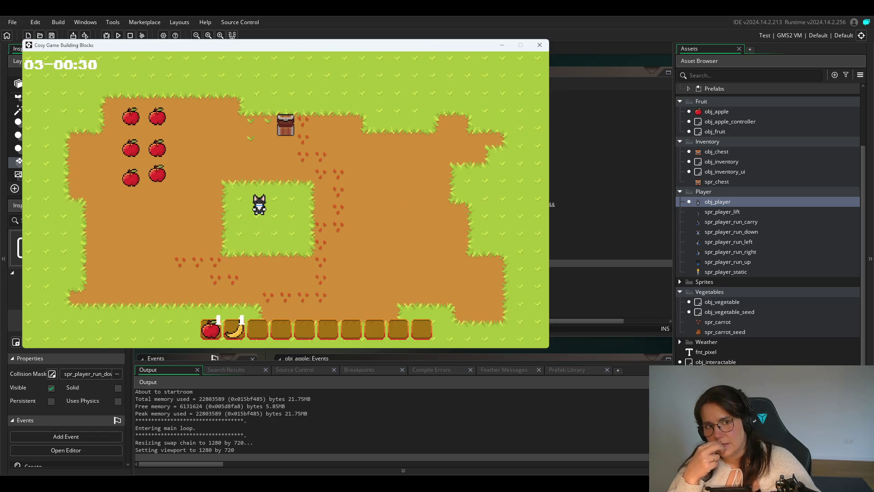
{"action": "left_click", "coordinate": [539, 44]}
Highlight every use of spr_carrot_seed on line 73 of obj_player's Step event.
{"action": "left_click", "coordinate": [461, 212]}
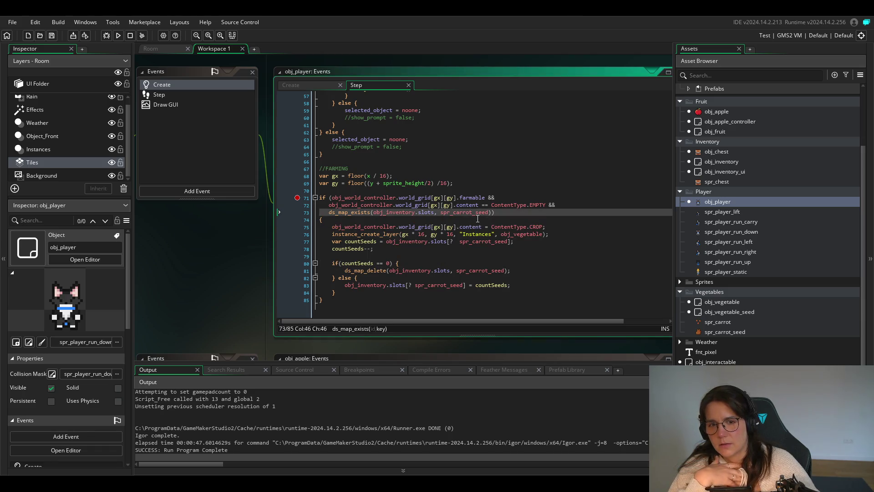
{"action": "double_click", "coordinate": [464, 212]}
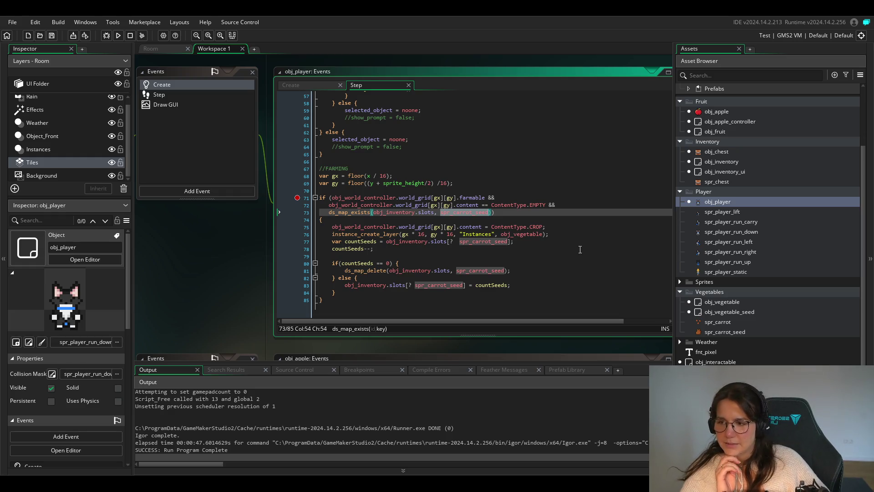
{"action": "left_click", "coordinate": [539, 252]}
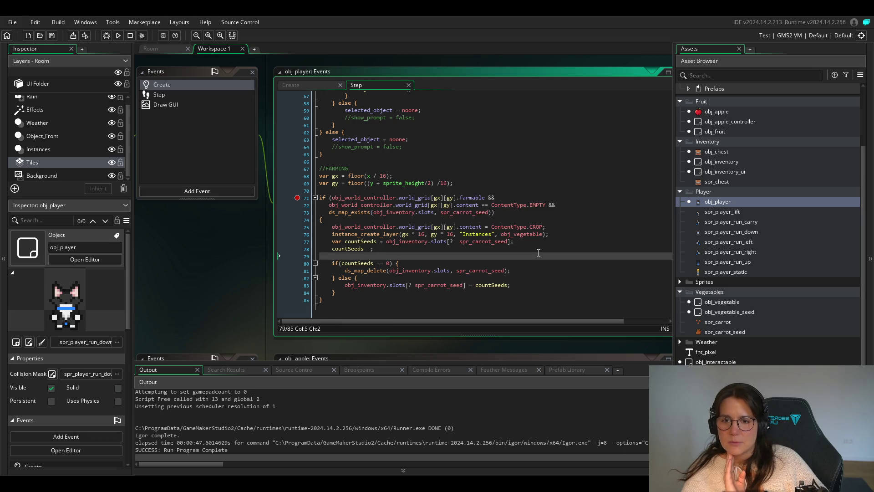
{"action": "left_click", "coordinate": [489, 212]}
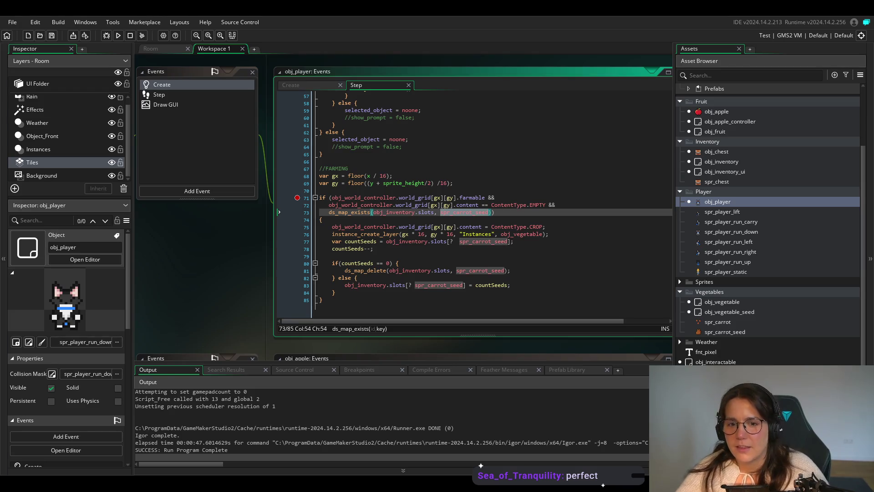
{"action": "left_click", "coordinate": [467, 212]}
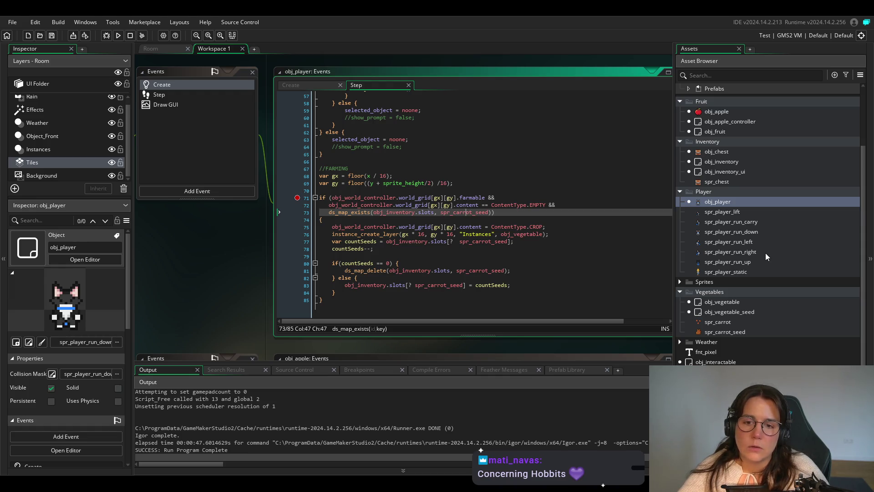
{"action": "double_click", "coordinate": [473, 213]}
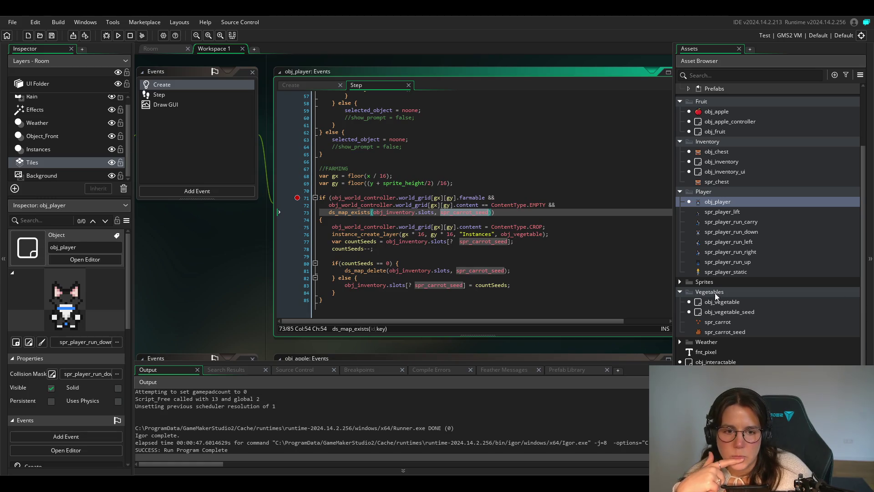
Open obj_vegetable_seed's Create code at the inventory add call on line 11.
{"action": "double_click", "coordinate": [720, 312]}
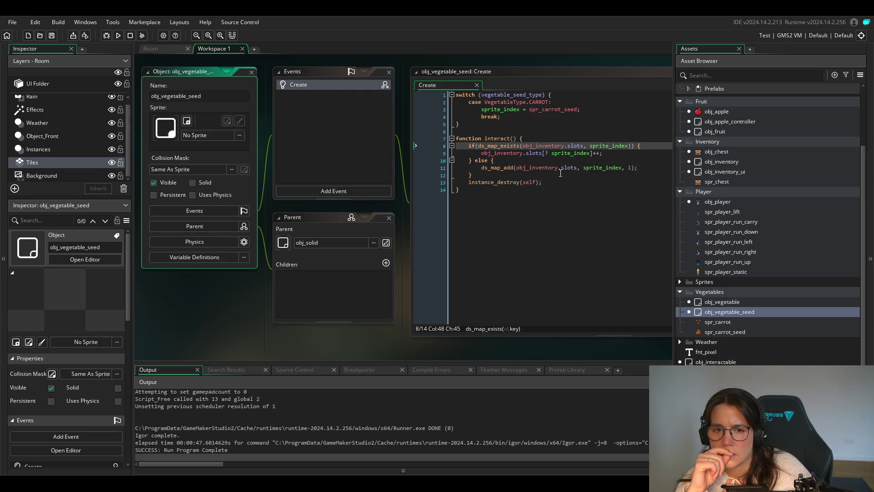
{"action": "left_click", "coordinate": [622, 168]}
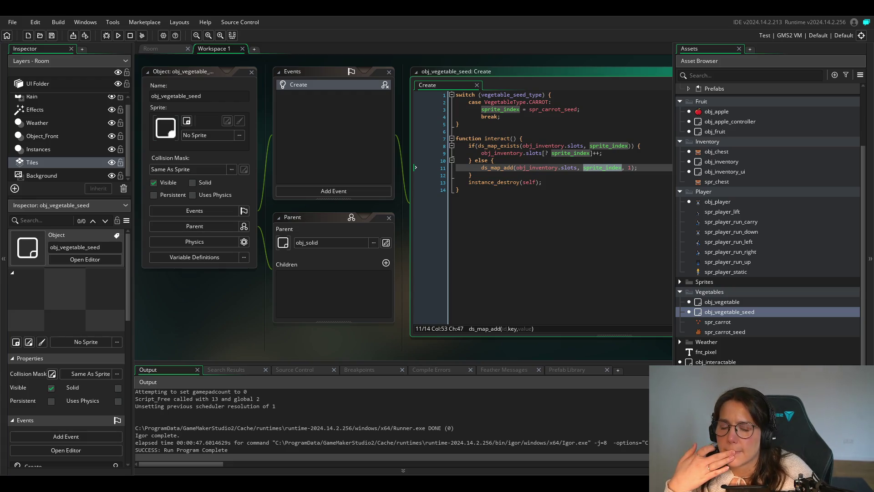
{"action": "key", "text": "Up"}
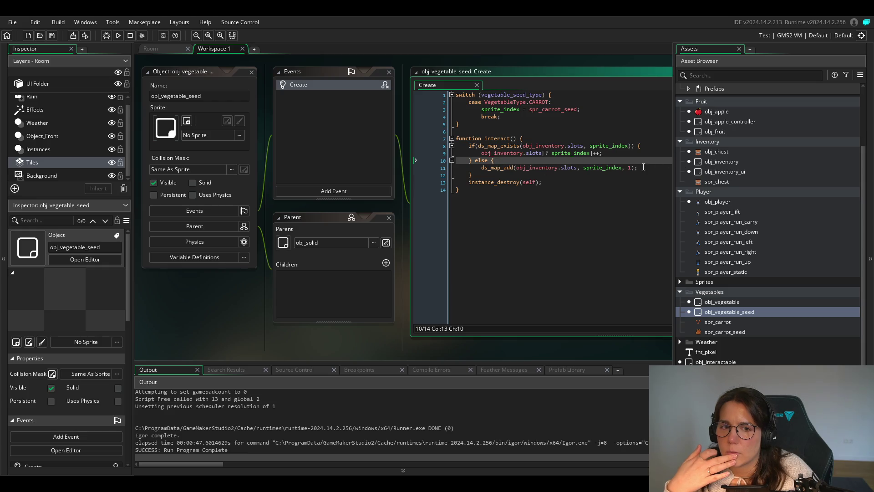
Try replacing sprite_index with 'this' on line 11, then restore sprite_index.
{"action": "double_click", "coordinate": [607, 168]}
{"action": "key", "text": "BackSpace"}
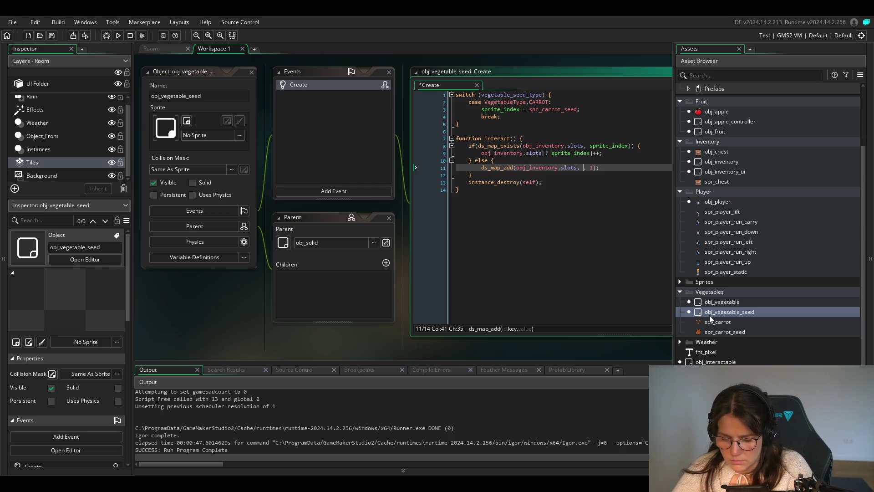
{"action": "type", "text": "this"}
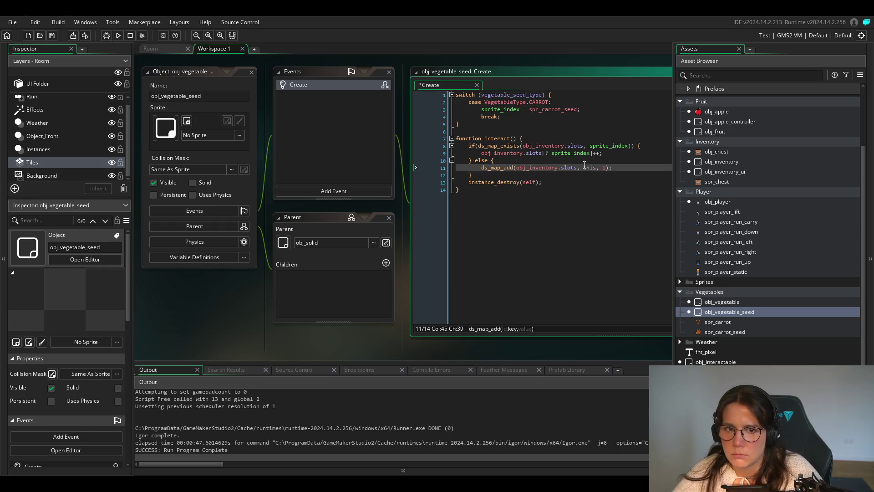
{"action": "key", "text": "BackSpace"}
{"action": "key", "text": "BackSpace"}
{"action": "key", "text": "BackSpace"}
{"action": "type", "text": "sprite_index"}
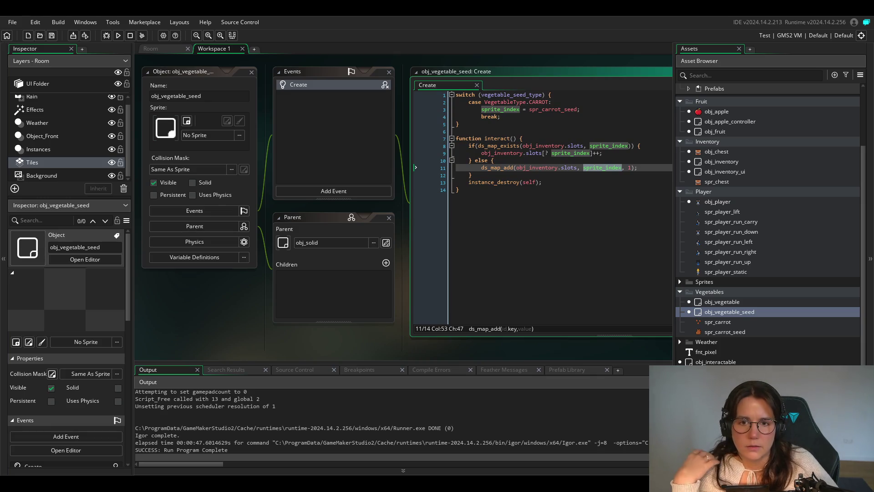
{"action": "key", "text": "Down"}
{"action": "key", "text": "Down"}
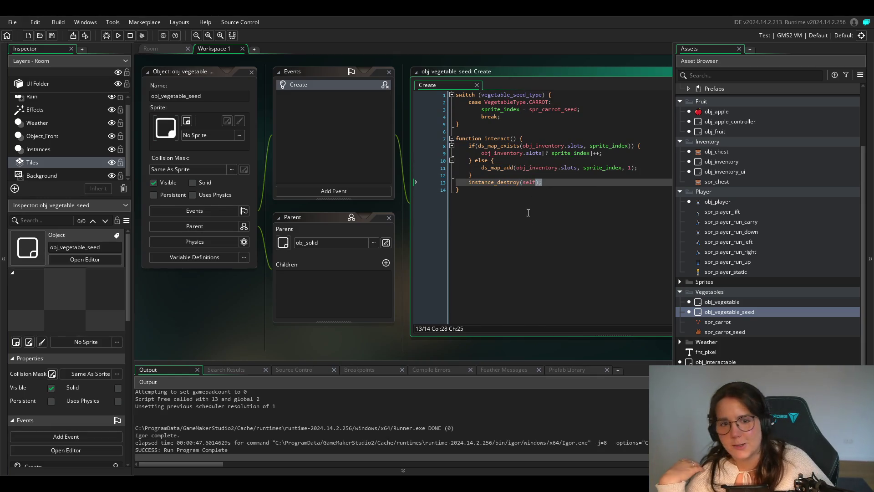
{"action": "mouse_move", "coordinate": [527, 182]}
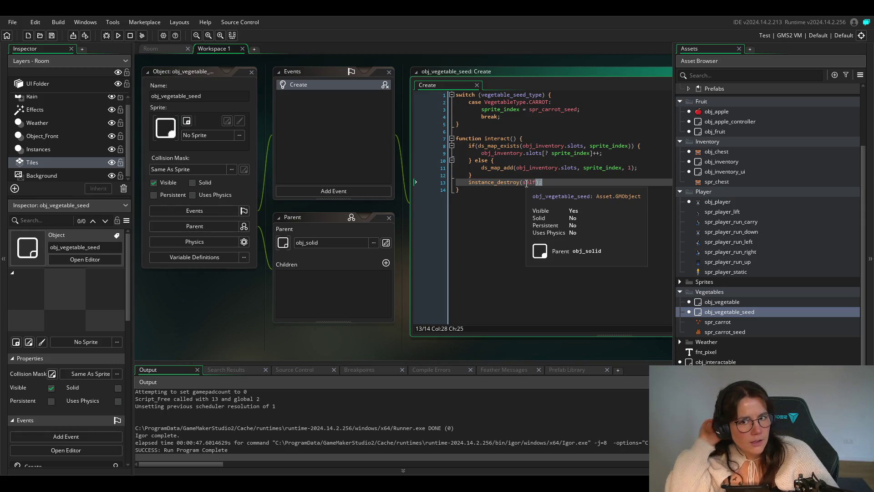
Replace sprite_index with self on lines 8, 9 and 11 of obj_vegetable_seed's Create code and save.
{"action": "left_click", "coordinate": [621, 168]}
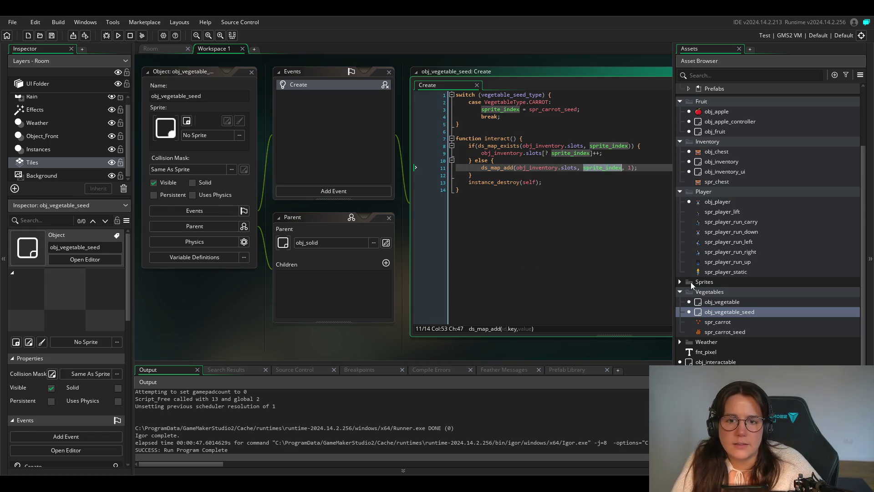
{"action": "double_click", "coordinate": [609, 145]}
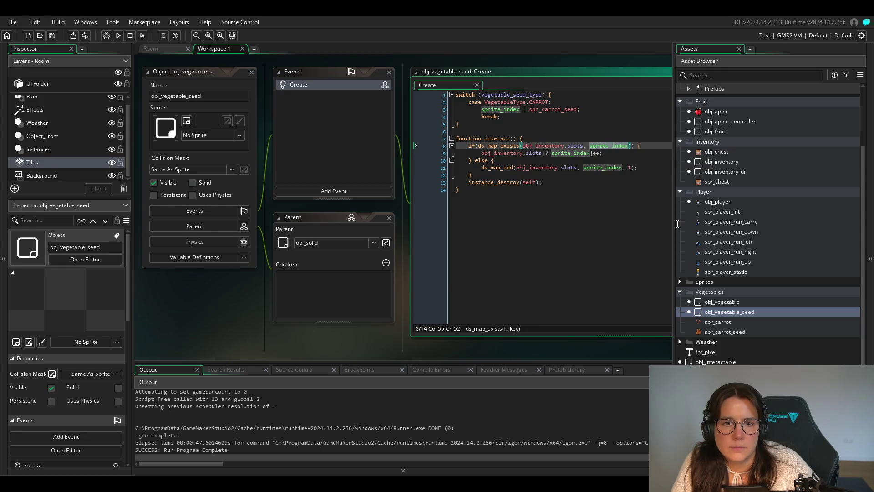
{"action": "type", "text": "self"}
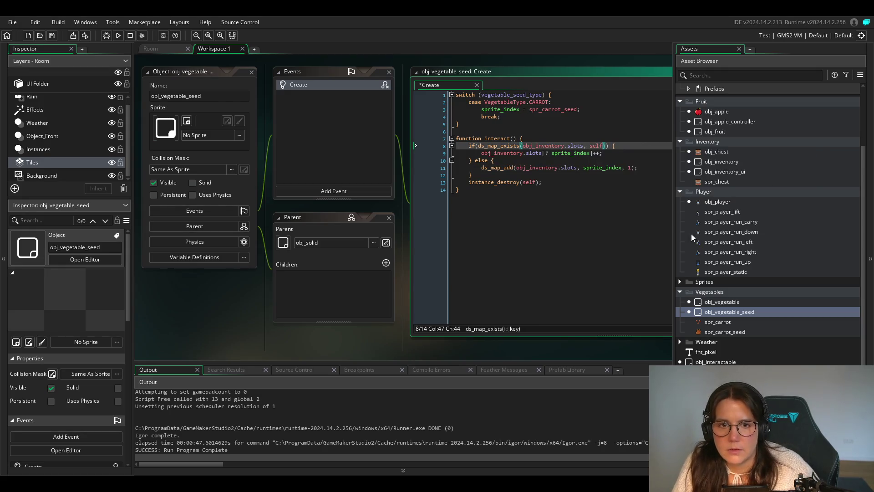
{"action": "double_click", "coordinate": [568, 154]}
{"action": "type", "text": "self"}
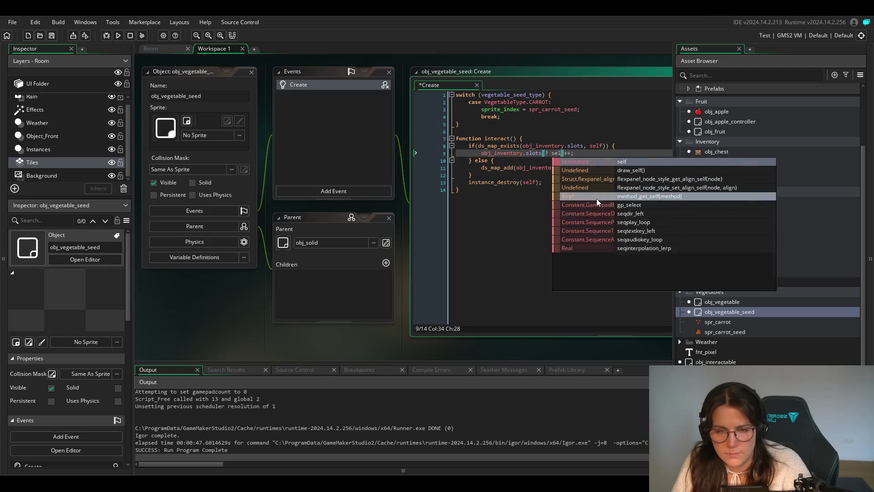
{"action": "double_click", "coordinate": [594, 168]}
{"action": "type", "text": "self"}
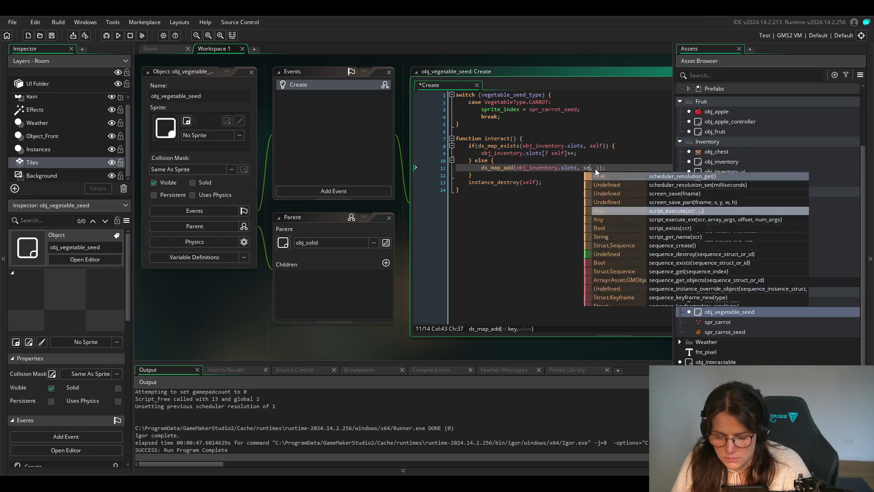
{"action": "left_click", "coordinate": [611, 243]}
{"action": "key", "text": "ctrl+s"}
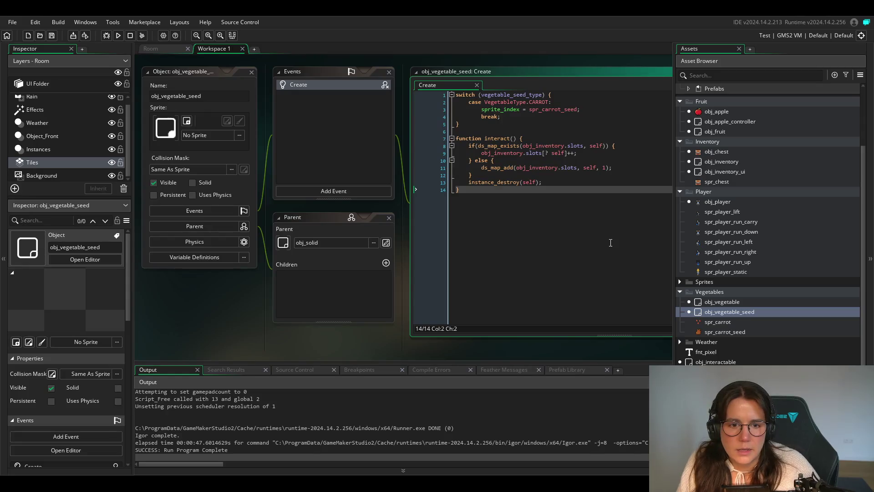
In obj_fruit's player collision code, replace sprite_index with self on lines 1, 2 and 4 and save.
{"action": "double_click", "coordinate": [714, 132]}
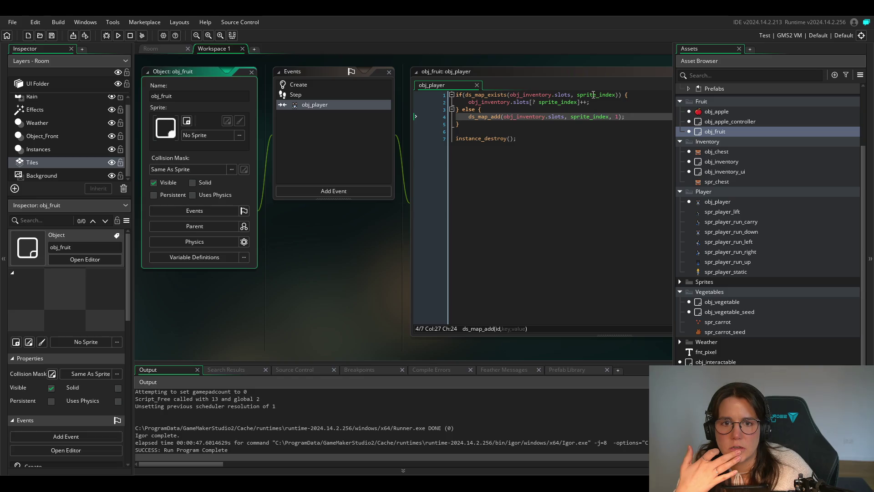
{"action": "double_click", "coordinate": [593, 94]}
{"action": "type", "text": "self"}
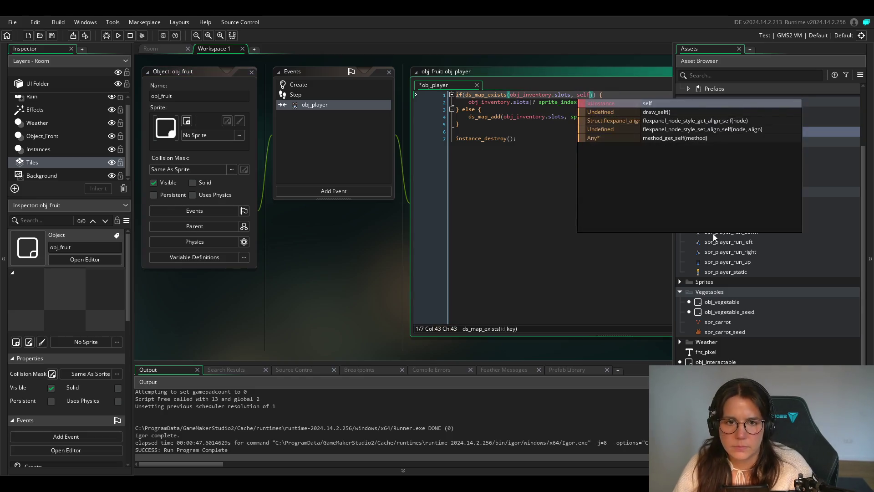
{"action": "left_click", "coordinate": [545, 110]}
{"action": "key", "text": "Left"}
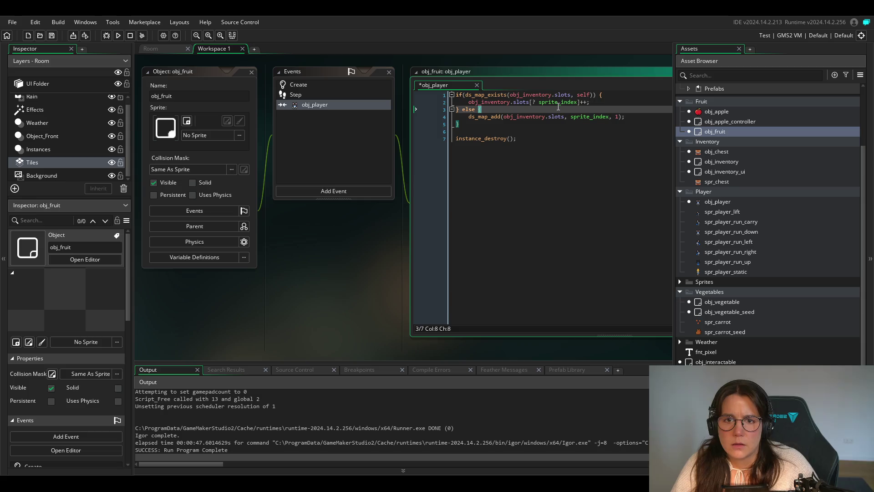
{"action": "double_click", "coordinate": [558, 101]}
{"action": "type", "text": "self"}
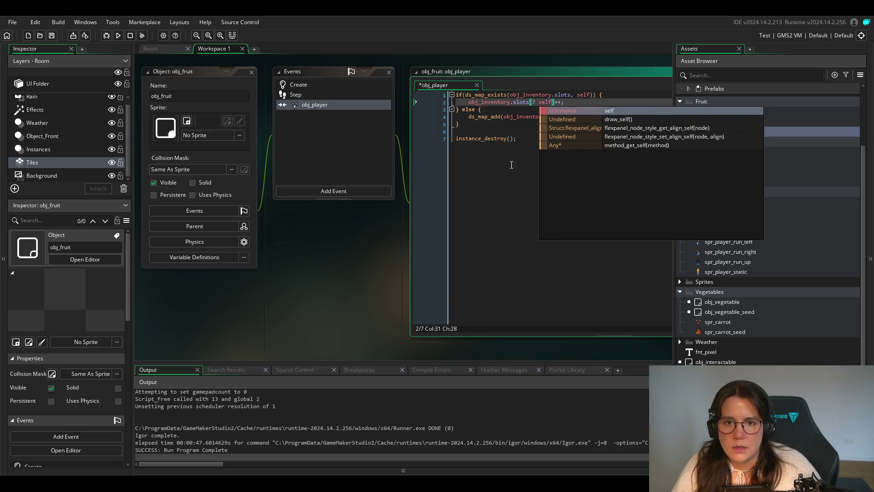
{"action": "left_click", "coordinate": [594, 121]}
{"action": "double_click", "coordinate": [594, 116]}
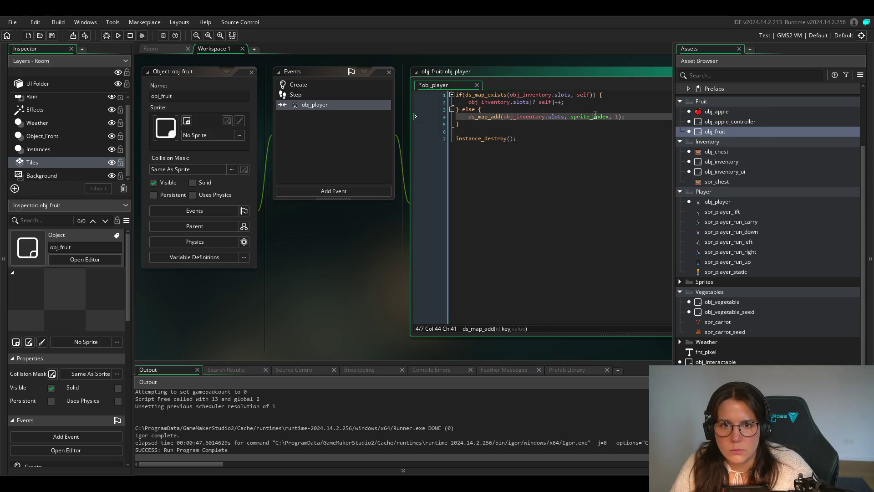
{"action": "type", "text": "self"}
{"action": "left_click", "coordinate": [523, 165]}
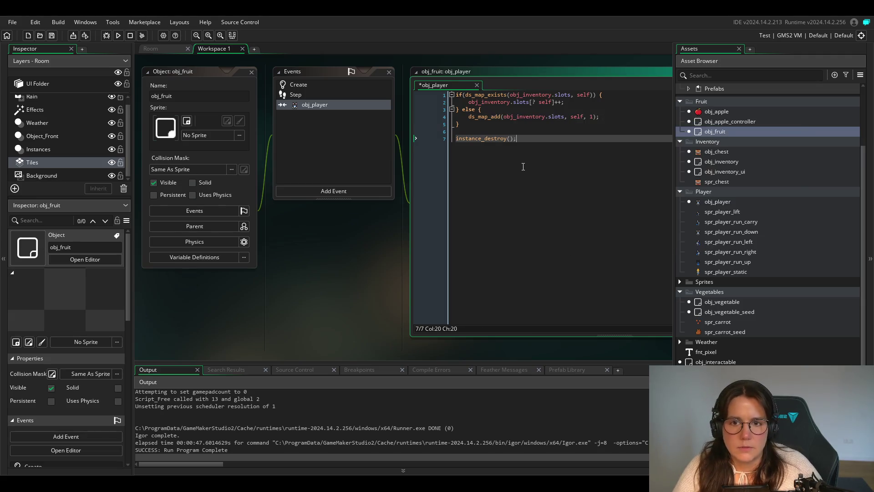
{"action": "key", "text": "Left"}
{"action": "key", "text": "Left"}
{"action": "key", "text": "Left"}
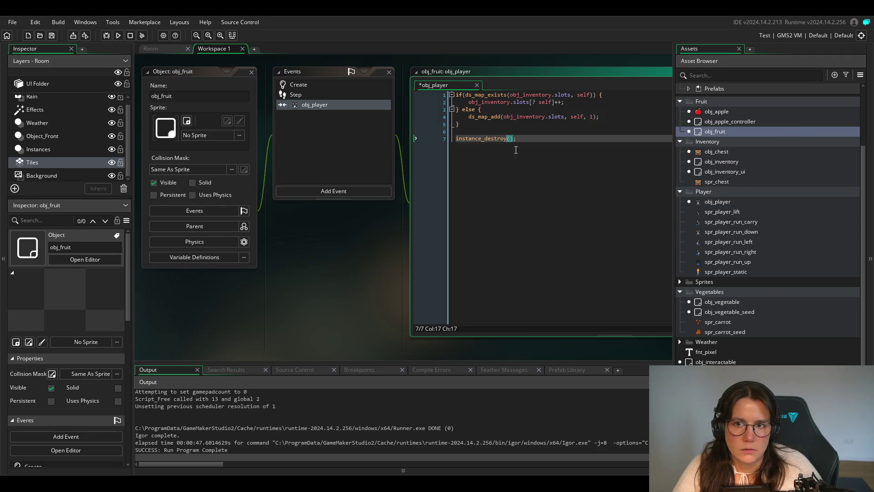
{"action": "key", "text": "ctrl+s"}
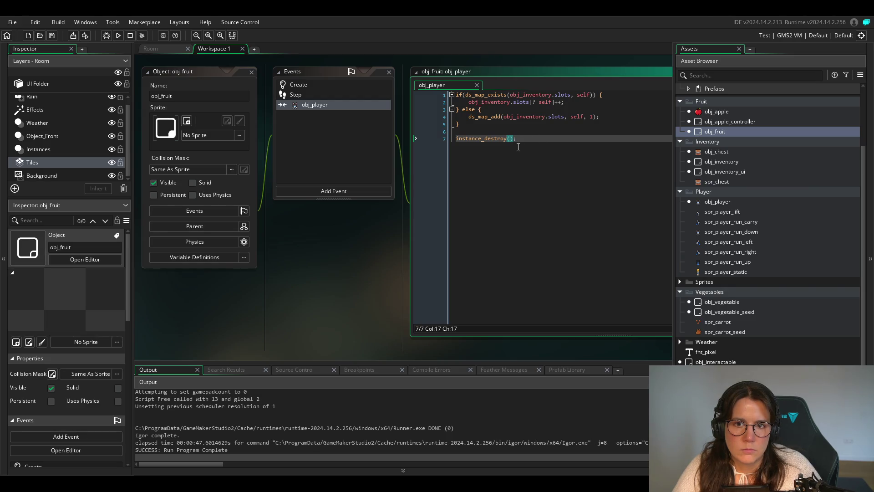
Change the final call to instance_destroy(self) and save the fruit collision code.
{"action": "left_click", "coordinate": [536, 138]}
{"action": "mouse_move", "coordinate": [489, 139]}
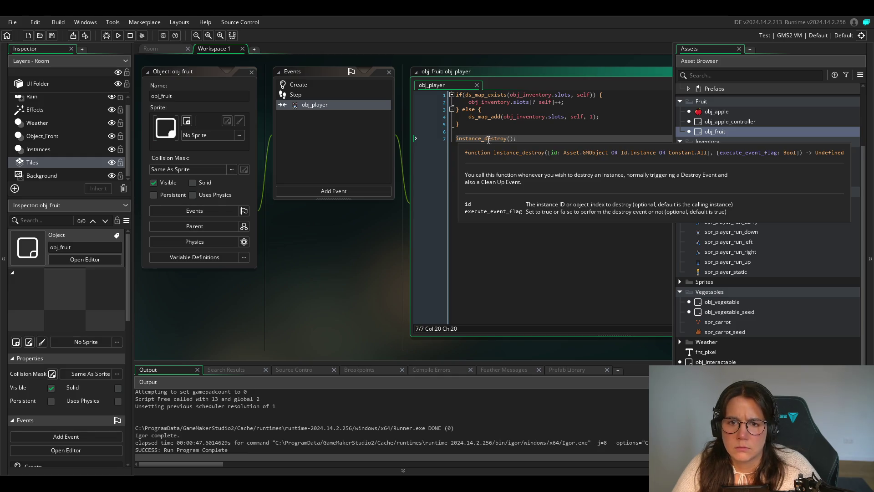
{"action": "key", "text": "Left"}
{"action": "key", "text": "Left"}
{"action": "key", "text": "Left"}
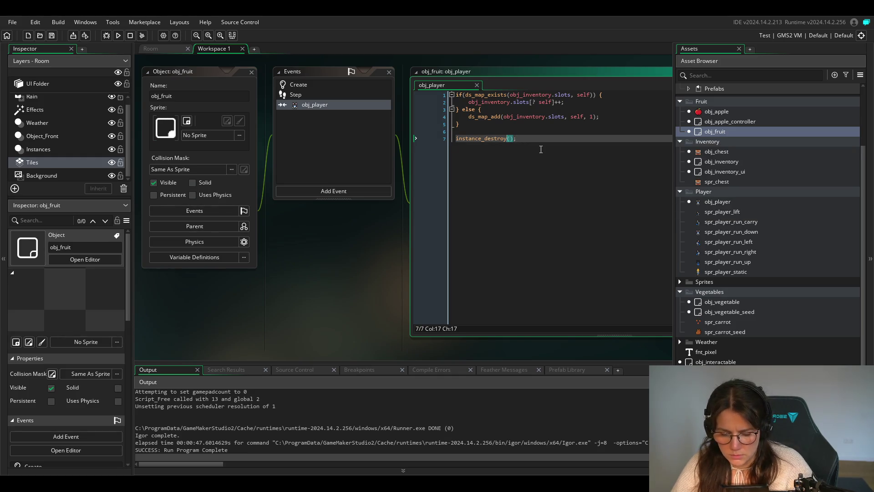
{"action": "key", "text": "Right"}
{"action": "type", "text": "self"}
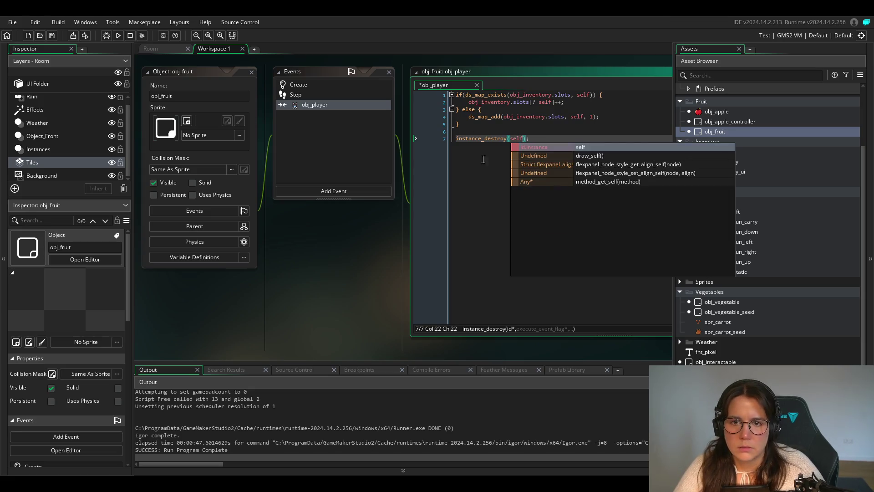
{"action": "left_click", "coordinate": [483, 159]}
{"action": "key", "text": "ctrl+s"}
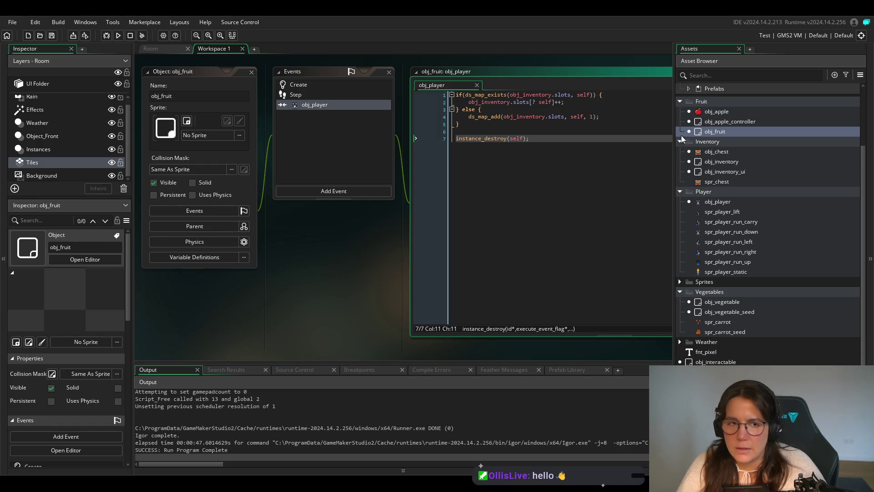
In obj_apple's player collision code, delete '.sprite' after self on lines 5, 6 and 8.
{"action": "double_click", "coordinate": [729, 112]}
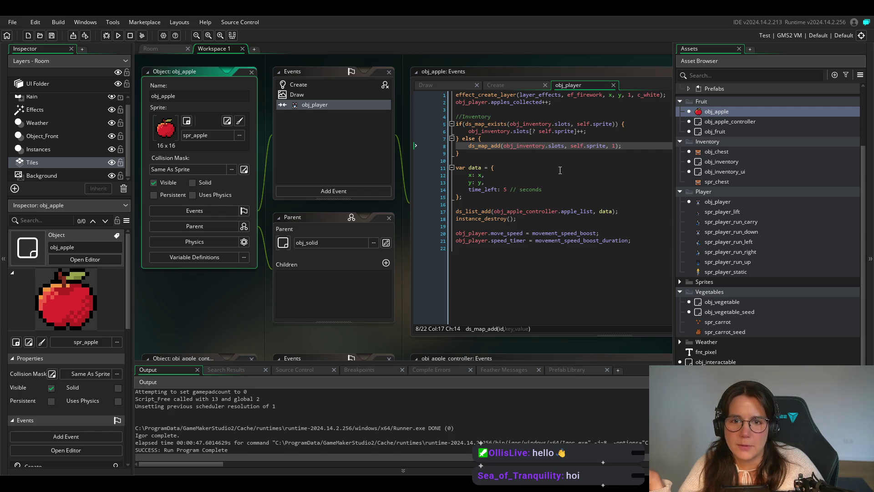
{"action": "double_click", "coordinate": [603, 125]}
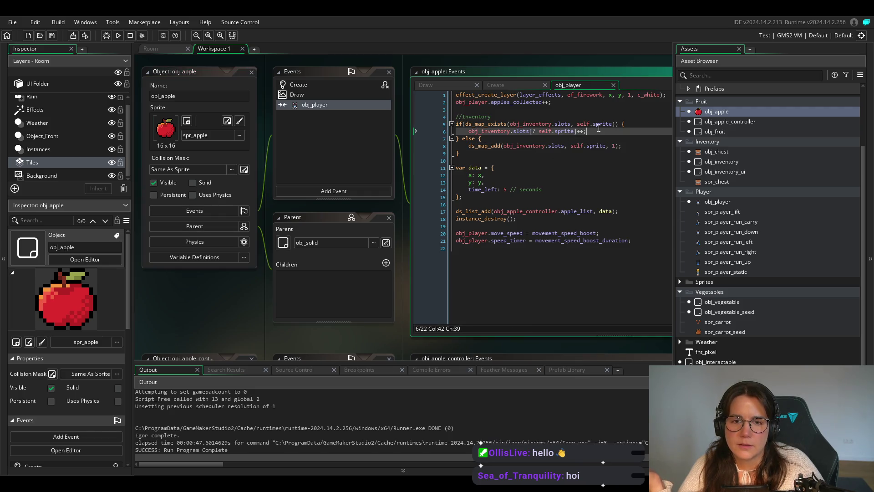
{"action": "key", "text": "BackSpace"}
{"action": "key", "text": "BackSpace"}
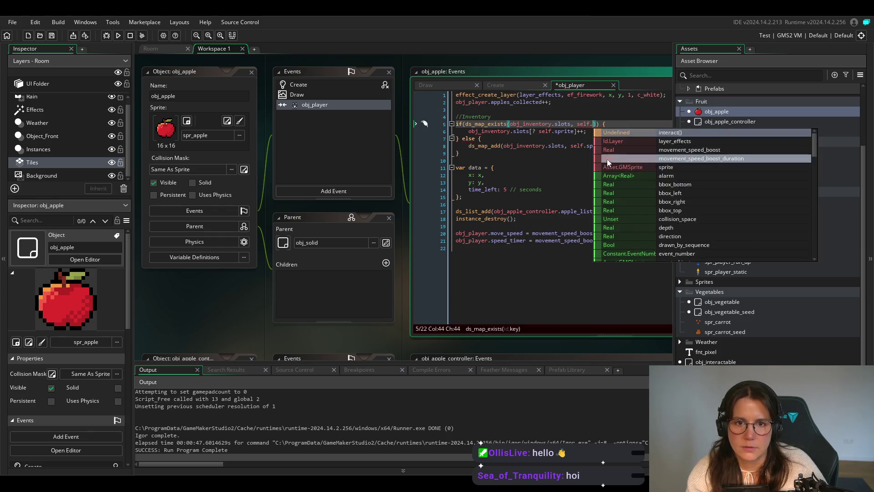
{"action": "left_click", "coordinate": [564, 131]}
{"action": "double_click", "coordinate": [565, 131]}
{"action": "key", "text": "BackSpace"}
{"action": "key", "text": "BackSpace"}
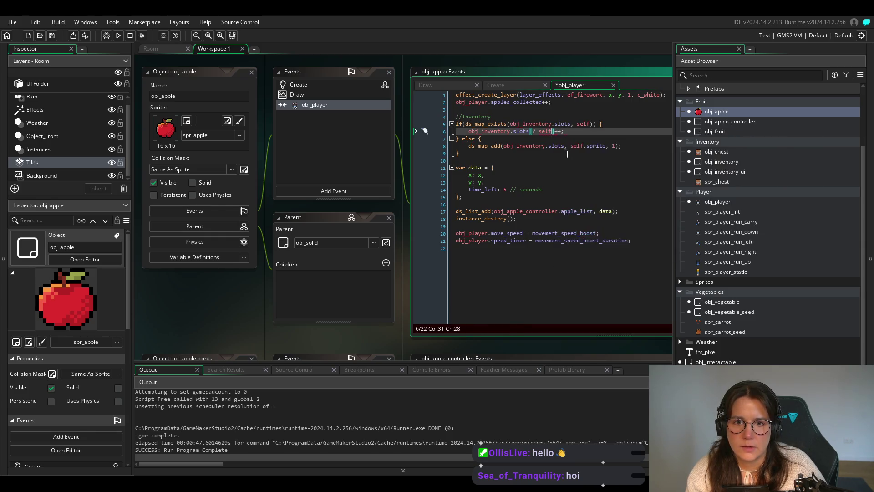
{"action": "left_click", "coordinate": [595, 146]}
{"action": "double_click", "coordinate": [594, 146]}
{"action": "key", "text": "BackSpace"}
{"action": "key", "text": "BackSpace"}
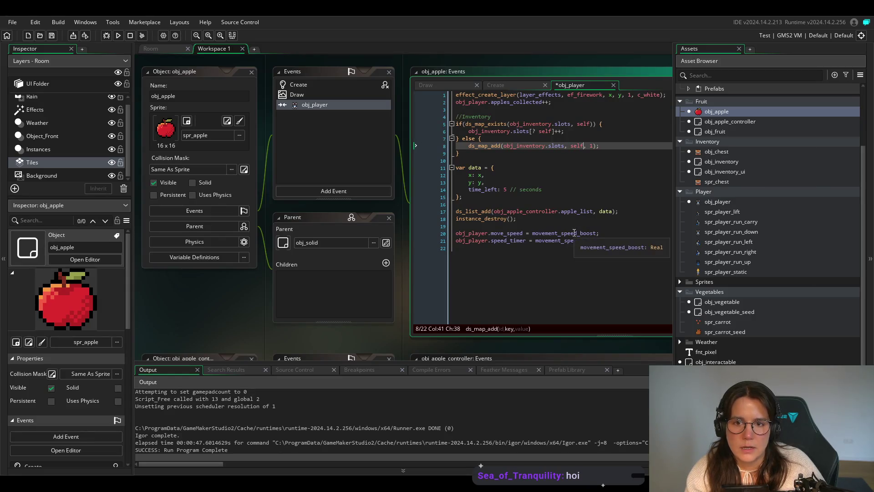
{"action": "left_click", "coordinate": [570, 188]}
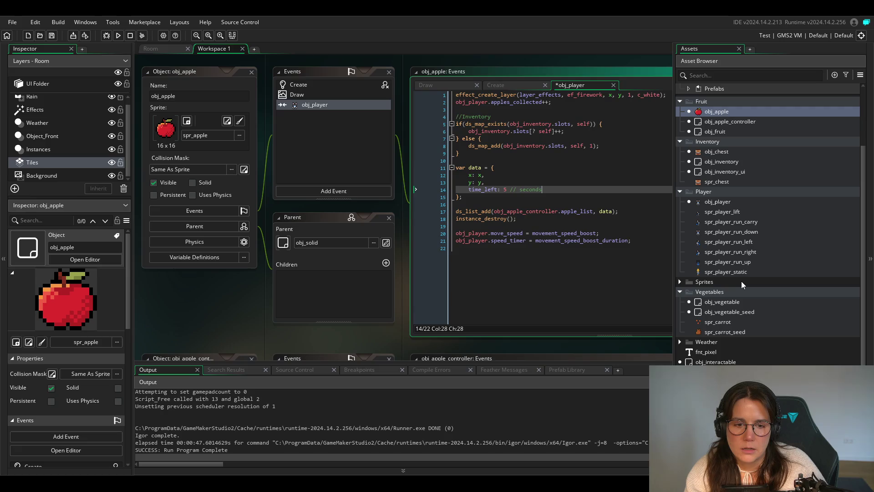
{"action": "left_click", "coordinate": [718, 169]}
Delete the leftover commented slots line and blank lines from obj_inventory's Create code.
{"action": "double_click", "coordinate": [717, 162]}
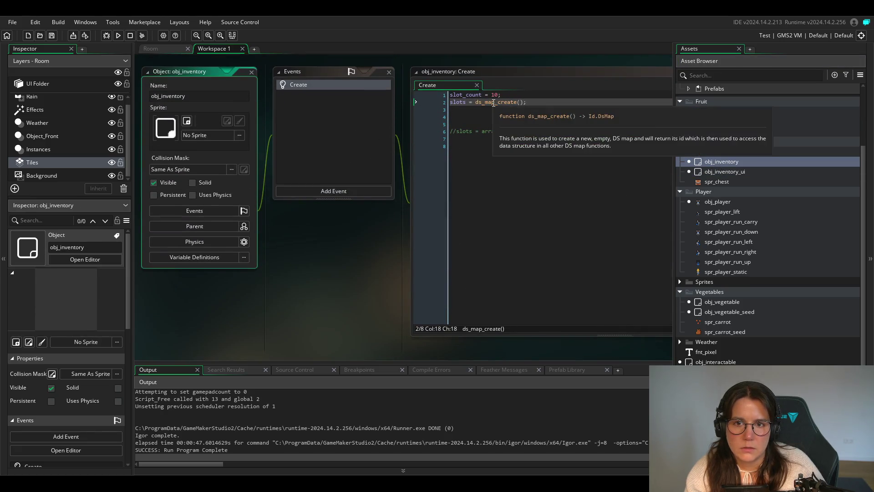
{"action": "mouse_move", "coordinate": [629, 131]}
{"action": "left_mouse_down"}
{"action": "mouse_move", "coordinate": [428, 125]}
{"action": "mouse_move", "coordinate": [419, 110]}
{"action": "left_mouse_up"}
{"action": "key", "text": "BackSpace"}
{"action": "key", "text": "BackSpace"}
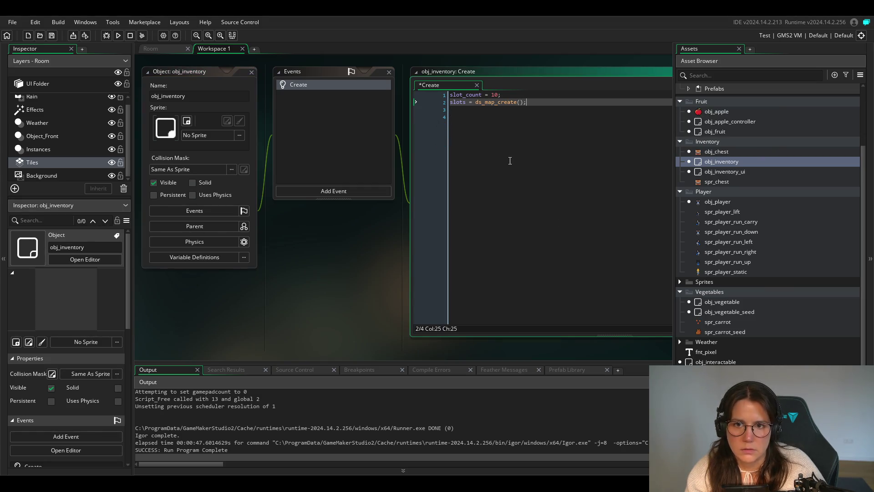
Reopen obj_player's Step event to review the farming block.
{"action": "double_click", "coordinate": [718, 202]}
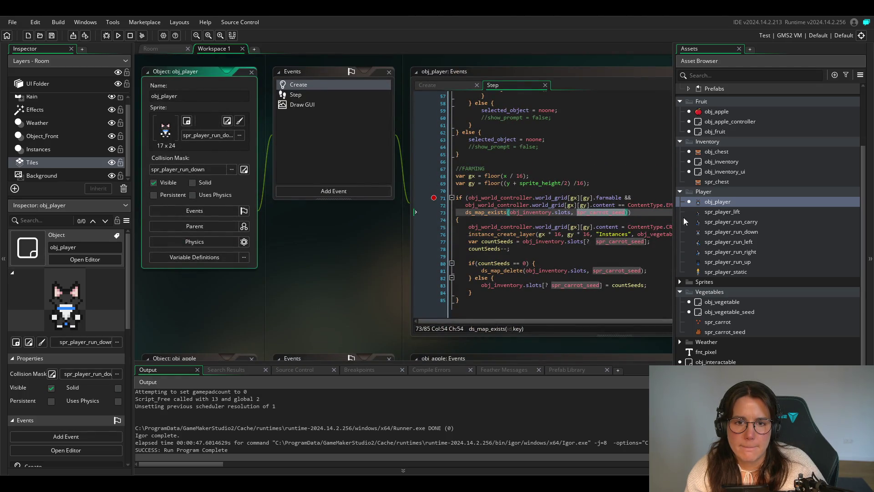
{"action": "scroll", "coordinate": [461, 275], "scroll_direction": "right", "scroll_amount": 2}
{"action": "scroll", "coordinate": [461, 275], "scroll_direction": "left", "scroll_amount": 2}
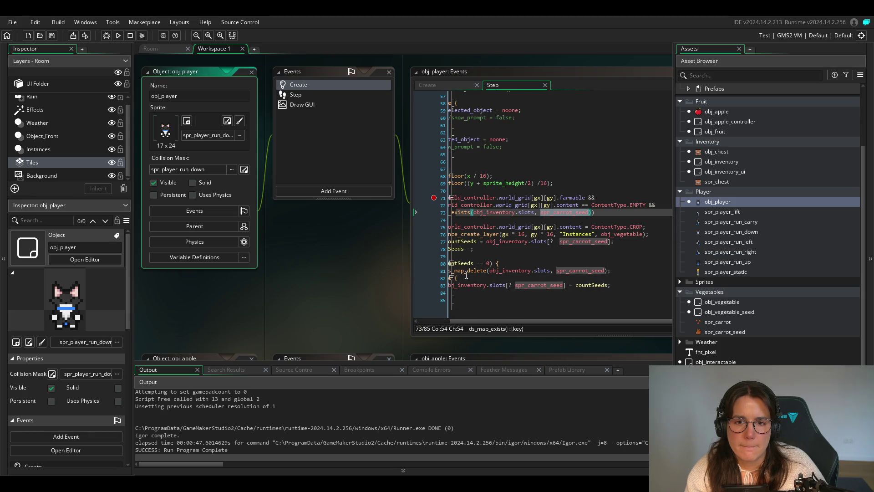
{"action": "mouse_move", "coordinate": [599, 217]}
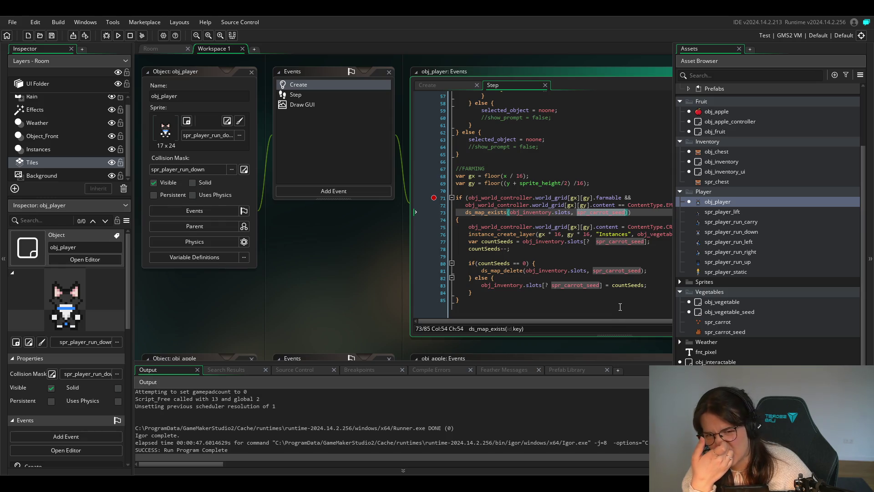
Undo the key changes in obj_vegetable_seed and obj_fruit so they use sprite_index keys, and save.
{"action": "double_click", "coordinate": [725, 312]}
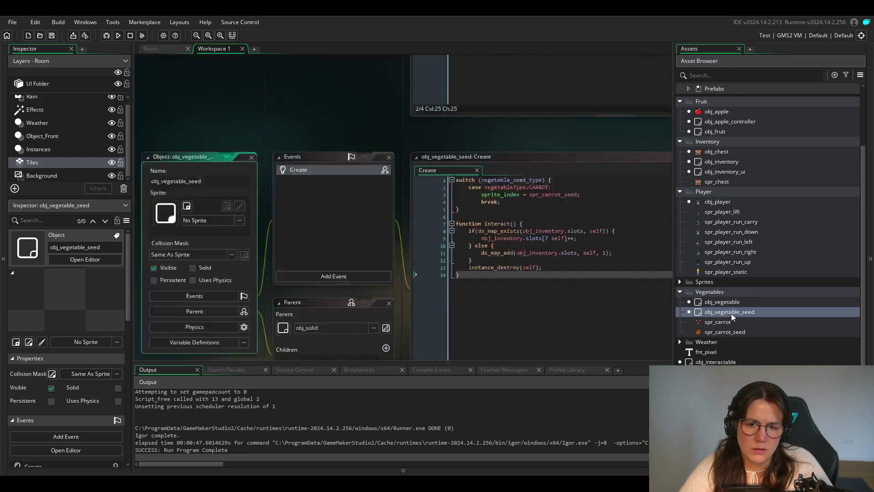
{"action": "key", "text": "ctrl+z"}
{"action": "key", "text": "ctrl+z"}
{"action": "key", "text": "ctrl+z"}
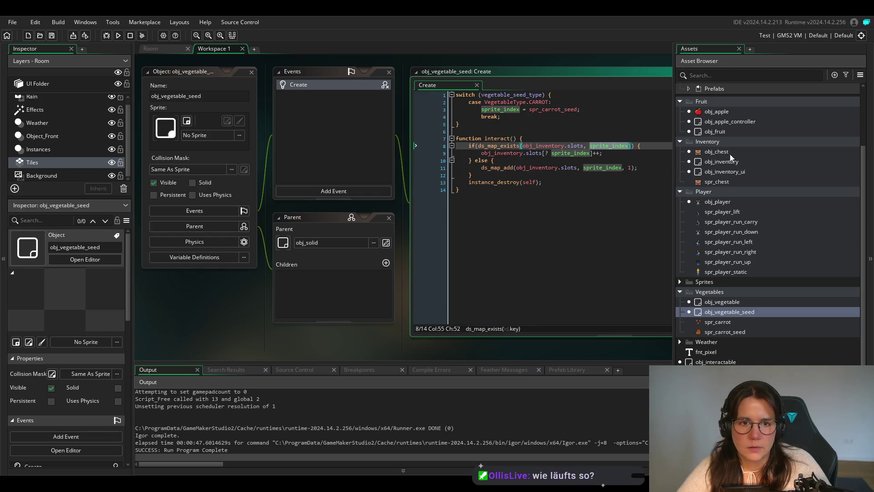
{"action": "double_click", "coordinate": [714, 132]}
{"action": "left_click", "coordinate": [574, 221]}
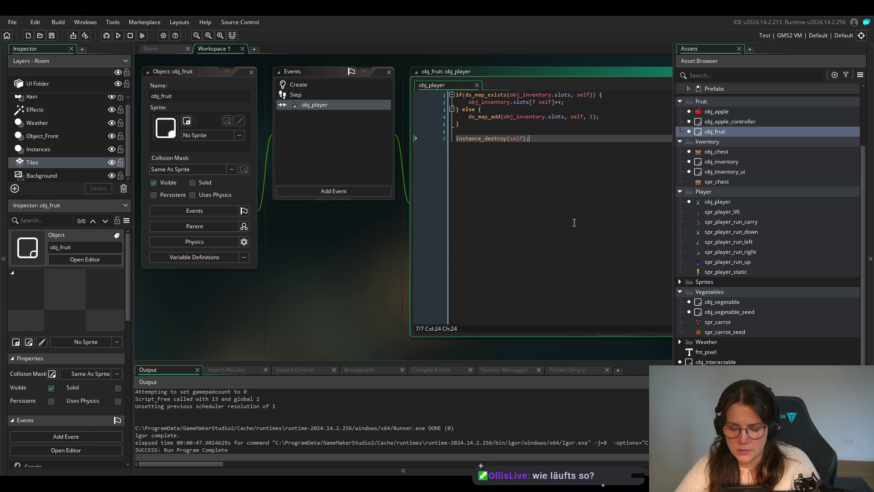
{"action": "key", "text": "ctrl+z"}
{"action": "key", "text": "ctrl+z"}
{"action": "key", "text": "ctrl+z"}
{"action": "key", "text": "ctrl+s"}
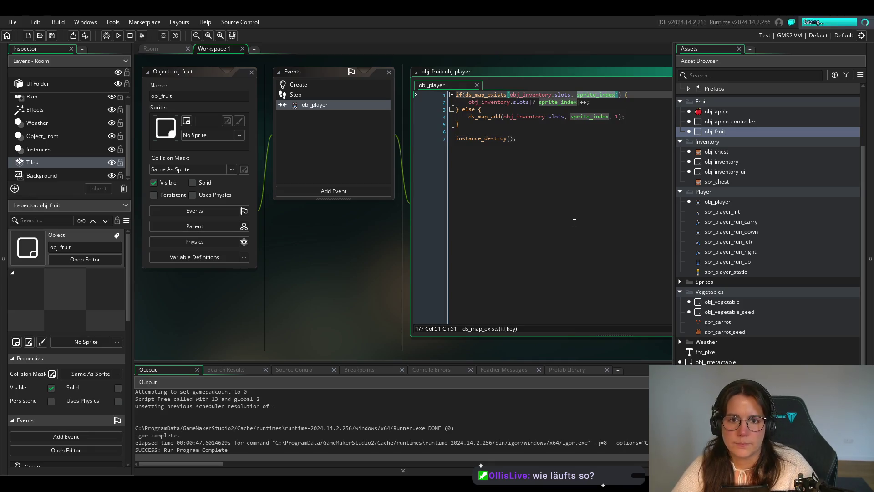
Restore self.sprite as the slot key on lines 8, 6 and 5 of obj_apple's code, save, and run.
{"action": "double_click", "coordinate": [716, 112]}
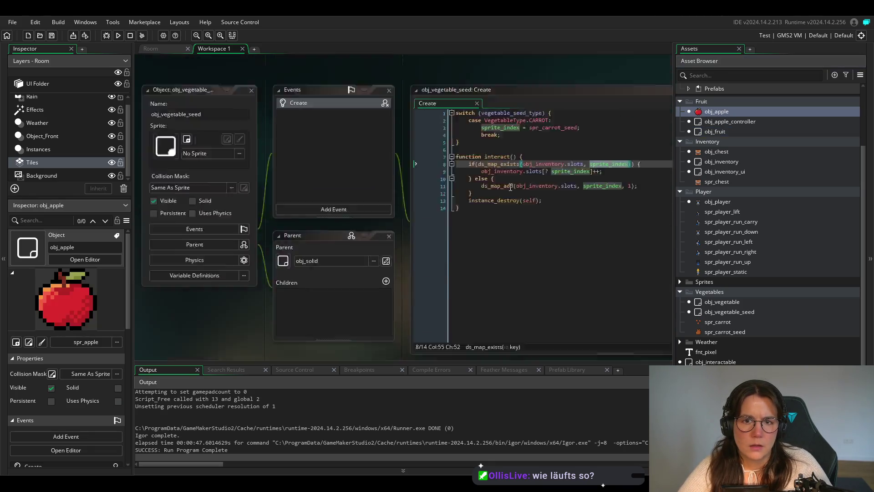
{"action": "left_click", "coordinate": [591, 206]}
{"action": "key", "text": "Up"}
{"action": "key", "text": "Up"}
{"action": "key", "text": "Up"}
{"action": "key", "text": "End"}
{"action": "key", "text": "Left"}
{"action": "key", "text": "Left"}
{"action": "key", "text": "Left"}
{"action": "type", "text": ".sprite"}
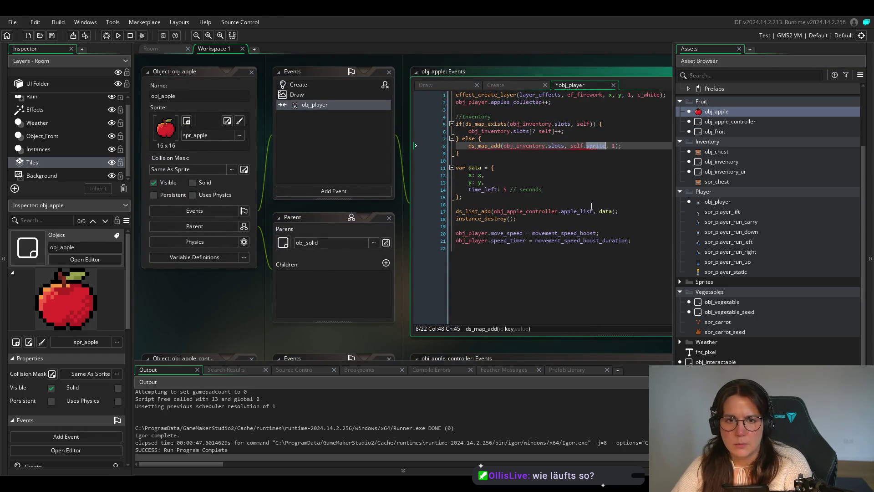
{"action": "key", "text": "Up"}
{"action": "key", "text": "Up"}
{"action": "key", "text": "End"}
{"action": "key", "text": "Left"}
{"action": "key", "text": "Left"}
{"action": "key", "text": "Left"}
{"action": "type", "text": ".sprite"}
{"action": "key", "text": "Up"}
{"action": "key", "text": "End"}
{"action": "key", "text": "Left"}
{"action": "key", "text": "Left"}
{"action": "key", "text": "Left"}
{"action": "type", "text": ".sprite"}
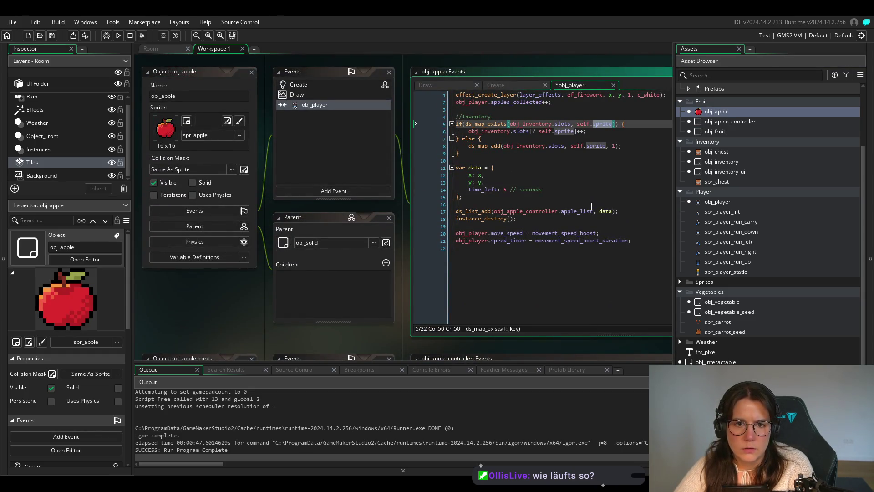
{"action": "key", "text": "ctrl+s"}
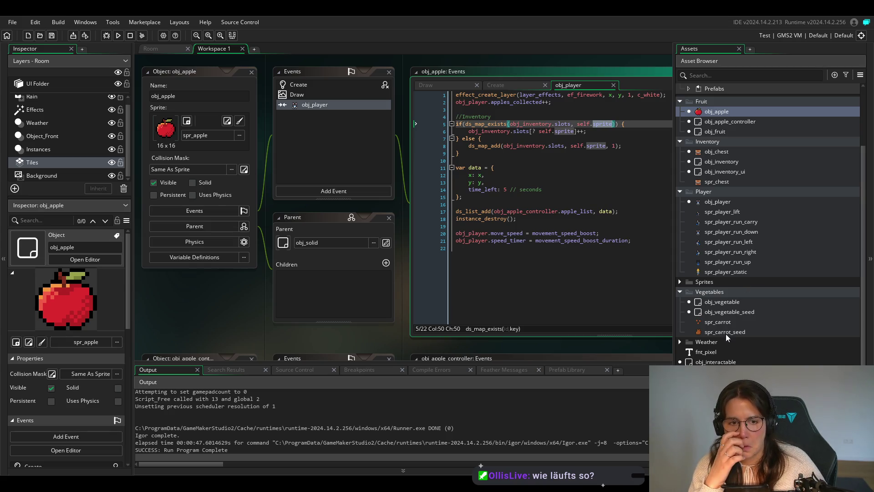
{"action": "key", "text": "F5"}
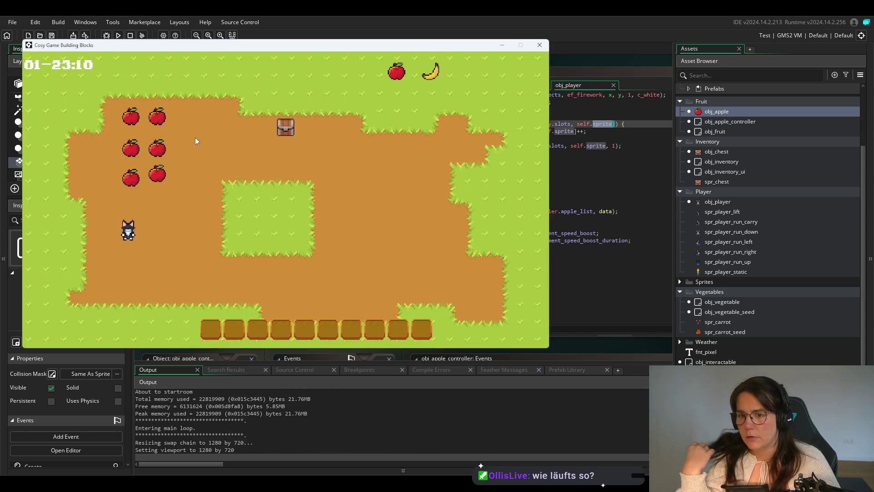
Walk the character around the field to the apples and collect one into the inventory.
{"action": "key", "text": "Right"}
{"action": "key", "text": "Left"}
{"action": "key", "text": "Up"}
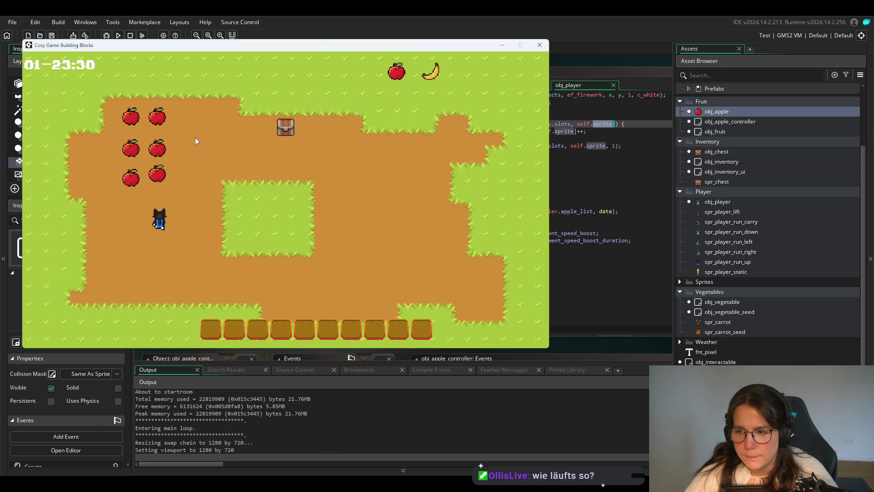
{"action": "key", "text": "Left"}
{"action": "key", "text": "Right"}
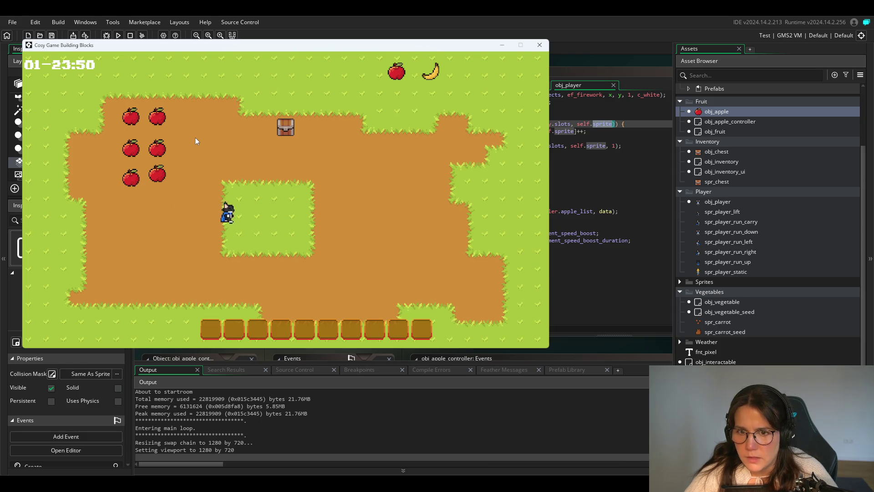
{"action": "key", "text": "Up"}
{"action": "key", "text": "Left"}
{"action": "key", "text": "Down"}
{"action": "key", "text": "Left"}
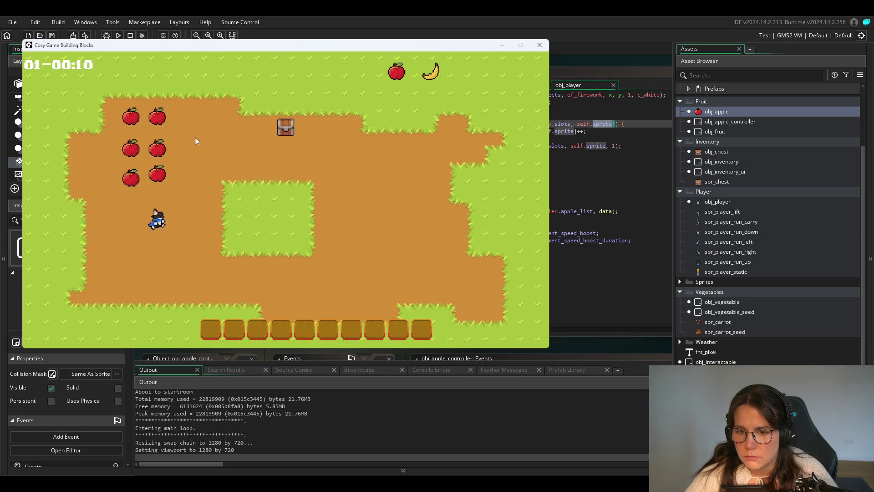
{"action": "key", "text": "Right"}
{"action": "key", "text": "Up"}
{"action": "key", "text": "Right"}
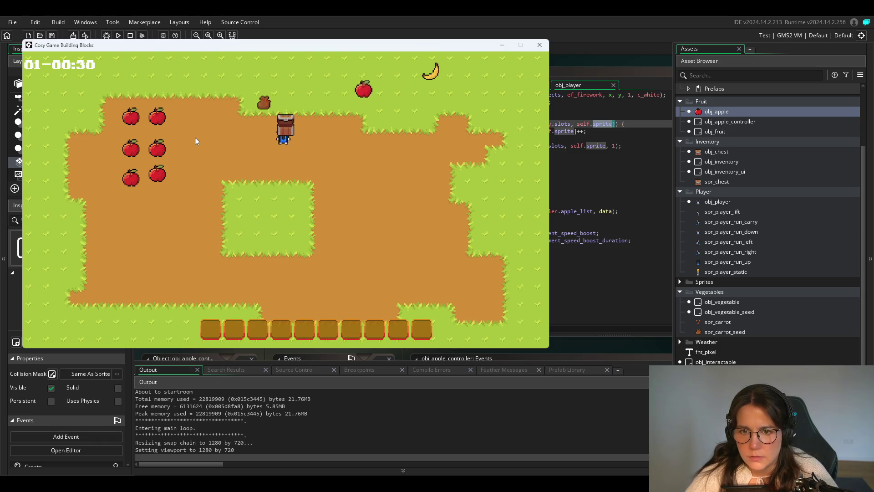
Carry the chest onto the path, set it down, and collect the seed sack.
{"action": "key", "text": "Left"}
{"action": "key", "text": "Up"}
{"action": "key", "text": "Up"}
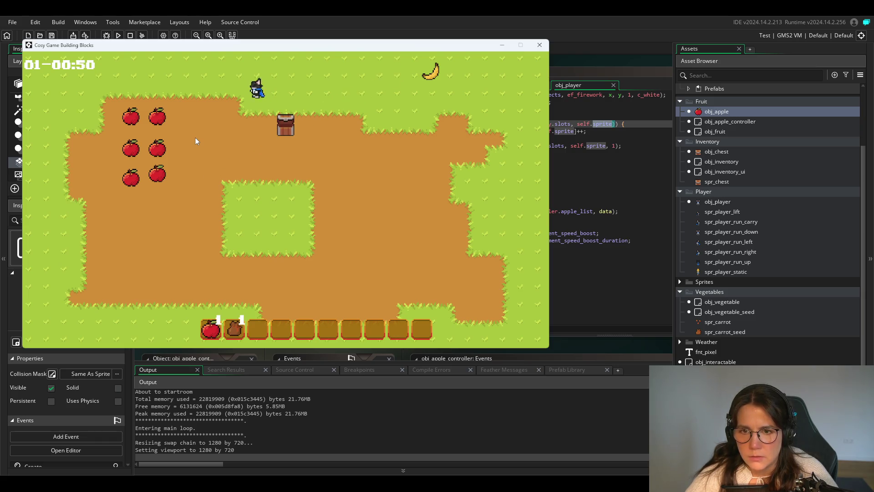
{"action": "key", "text": "Down"}
{"action": "key", "text": "Right"}
{"action": "key", "text": "Up"}
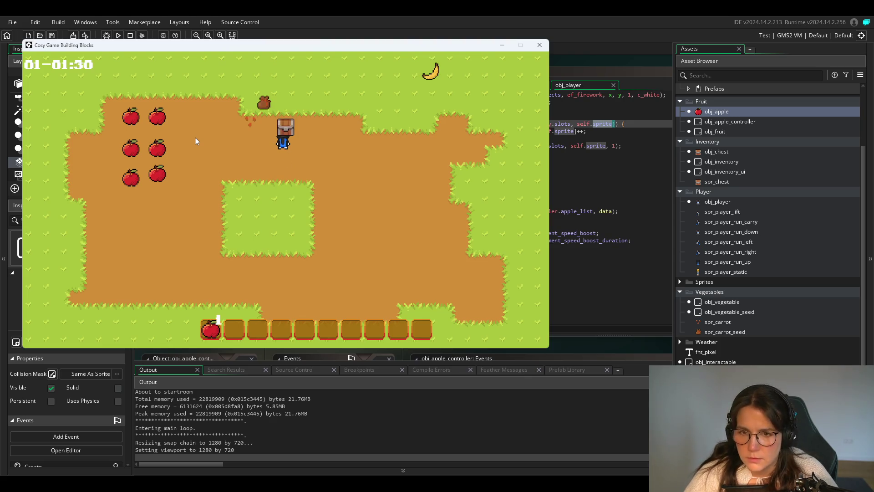
{"action": "key", "text": "space"}
{"action": "key", "text": "Left"}
{"action": "key", "text": "Up"}
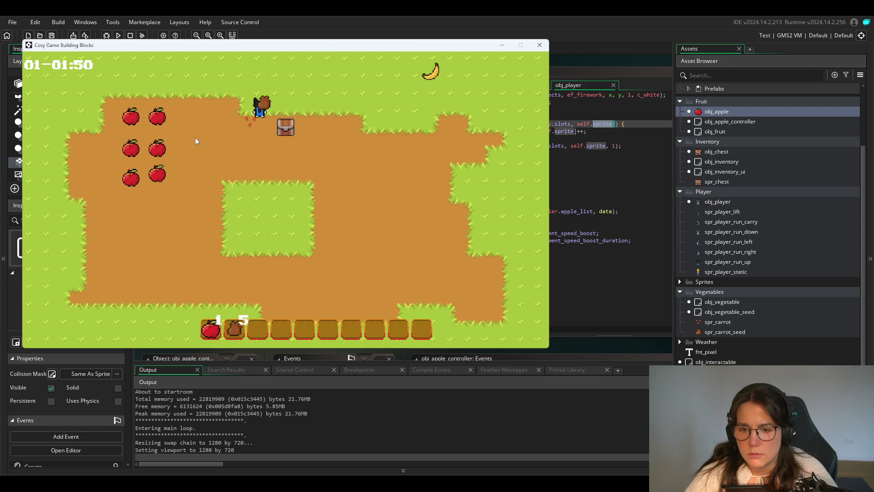
Plant a trail of carrot seeds along the dirt path.
{"action": "key", "text": "Down"}
{"action": "key", "text": "Right"}
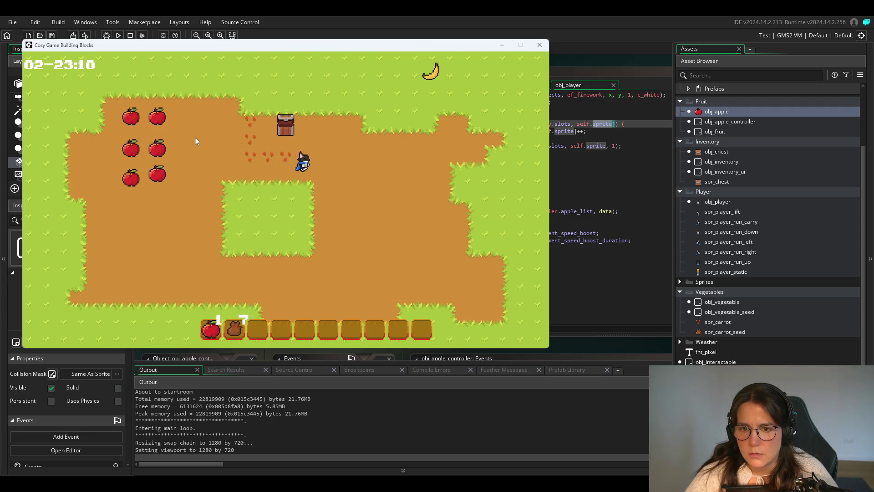
{"action": "key", "text": "Left"}
{"action": "key", "text": "Down"}
{"action": "key", "text": "Left"}
{"action": "key", "text": "Right"}
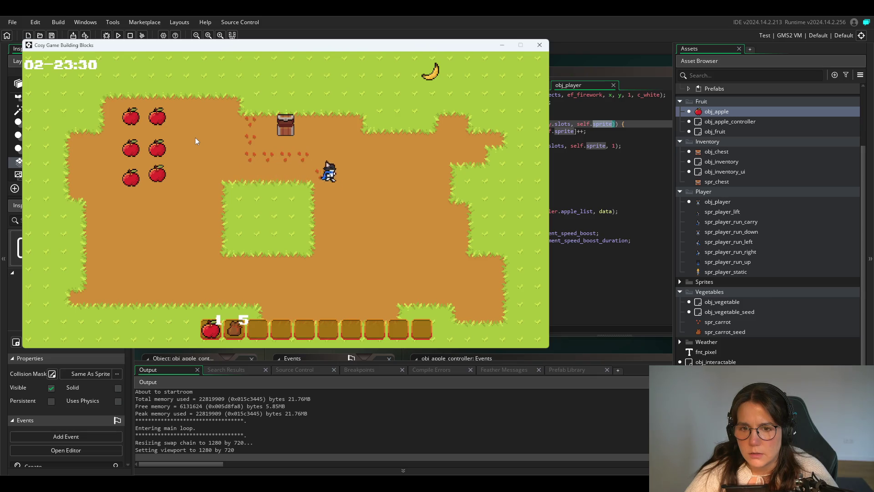
{"action": "key", "text": "Down"}
{"action": "key", "text": "Up"}
Walk over and collect the banana into the hotbar.
{"action": "key", "text": "Right"}
{"action": "key", "text": "Down"}
{"action": "key", "text": "Left"}
{"action": "key", "text": "Up"}
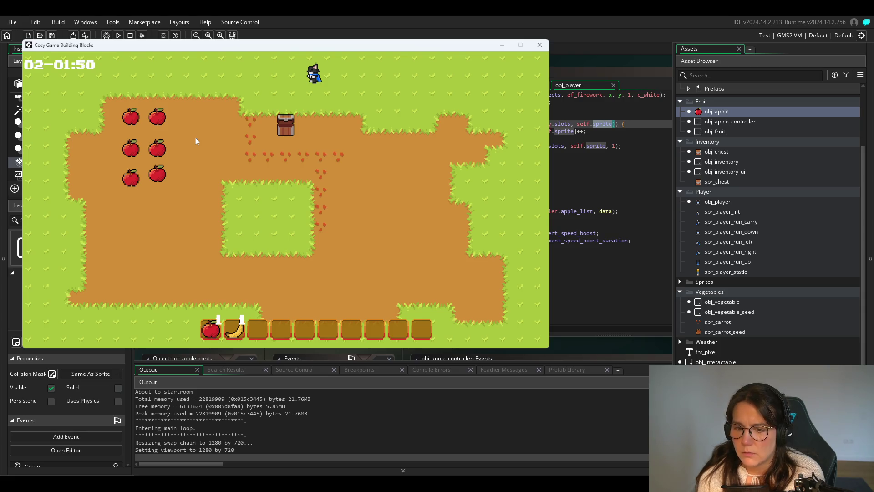
Advance four in-game days until the planted seeds sprout and the clock reaches day 08.
{"action": "key", "text": "t"}
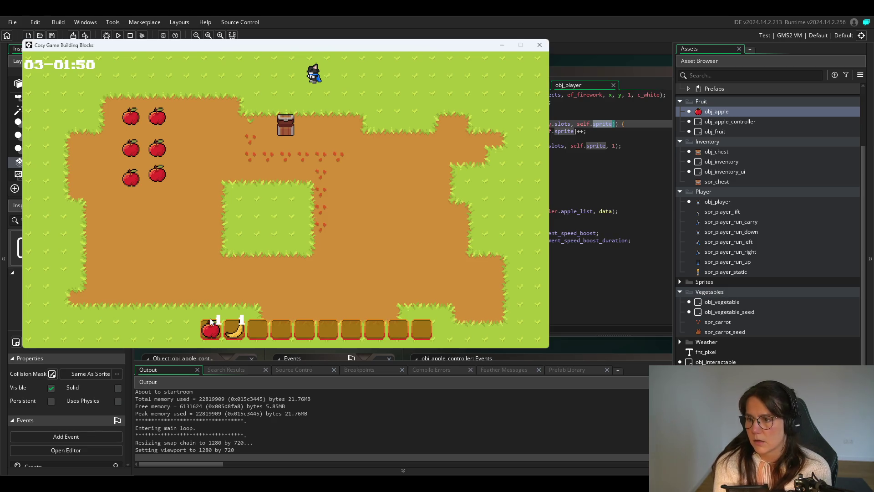
{"action": "key", "text": "n"}
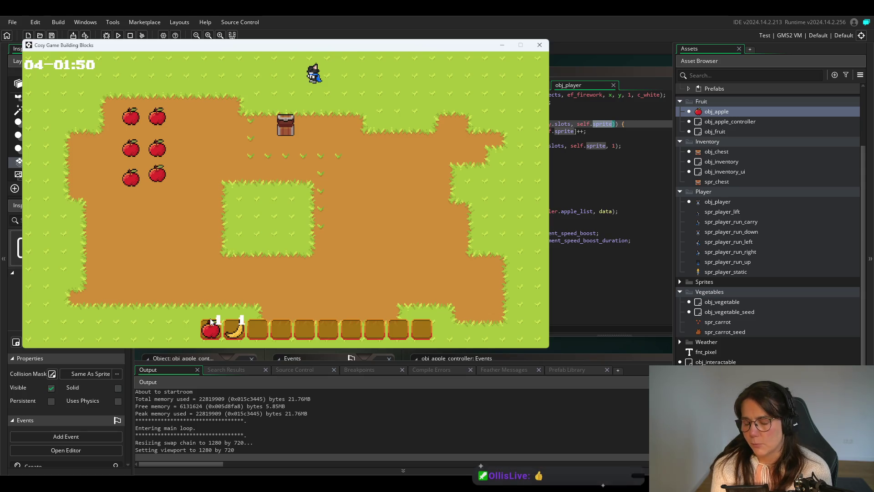
{"action": "key", "text": "t"}
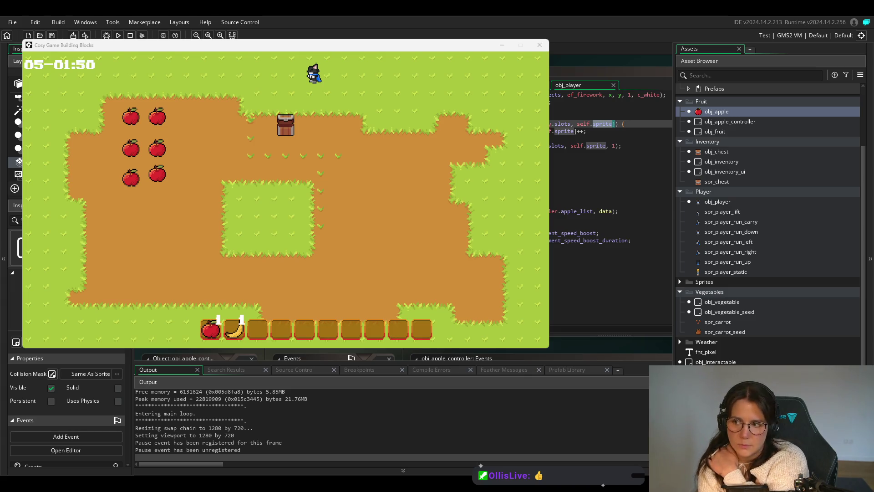
{"action": "key", "text": "n"}
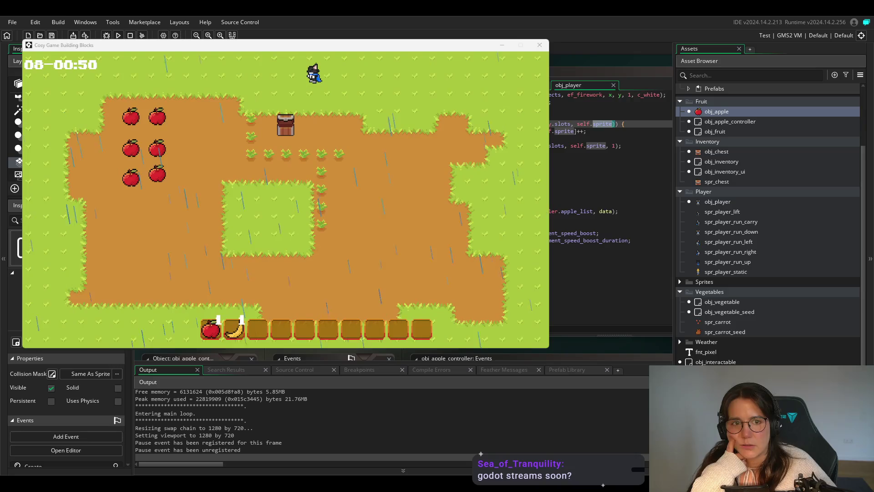
Close the game, review obj_apple's code, obj_apple_controller and obj_fruit, then start a new test run.
{"action": "left_click", "coordinate": [540, 44]}
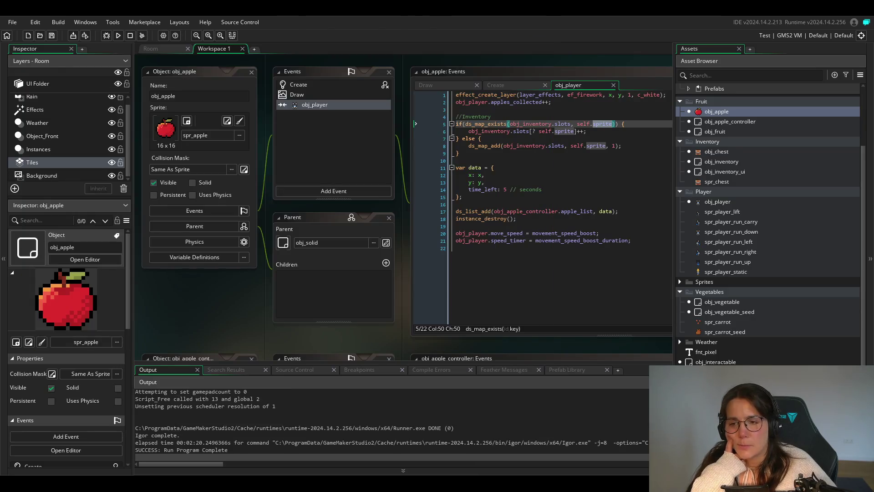
{"action": "left_click", "coordinate": [504, 241]}
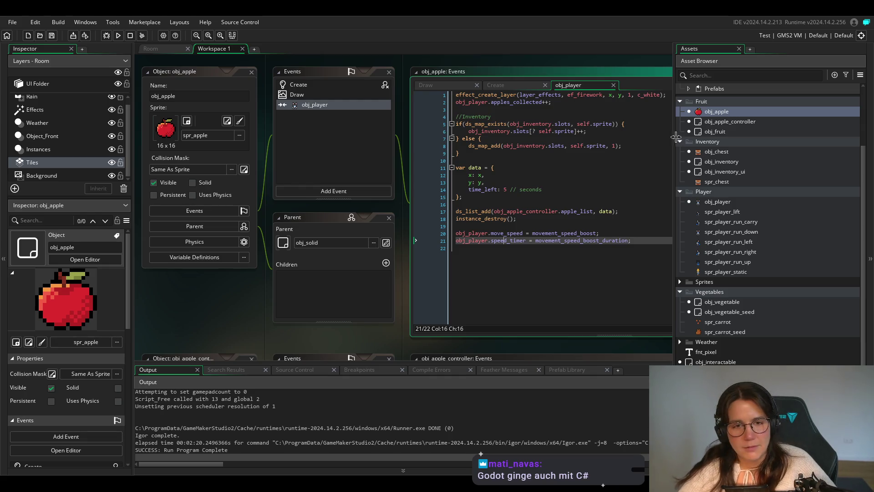
{"action": "left_click", "coordinate": [715, 121]}
{"action": "left_click", "coordinate": [549, 176]}
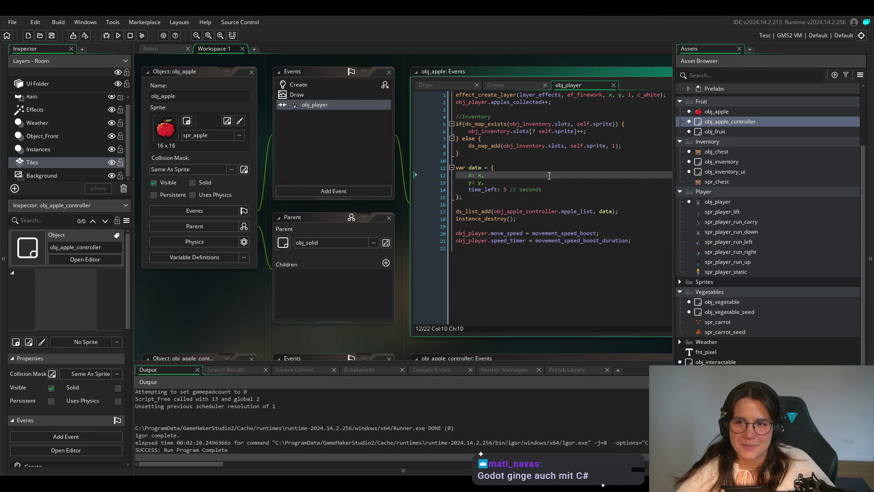
{"action": "left_click", "coordinate": [733, 132]}
{"action": "left_click", "coordinate": [563, 190]}
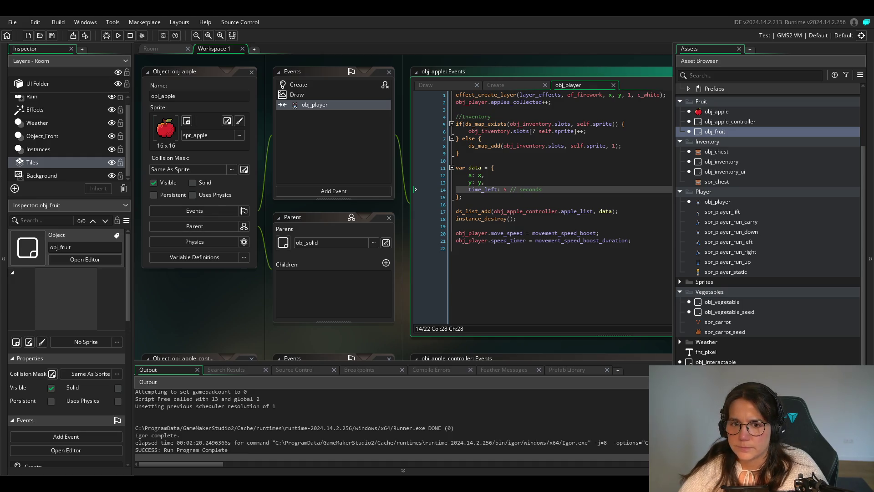
{"action": "left_click", "coordinate": [586, 226]}
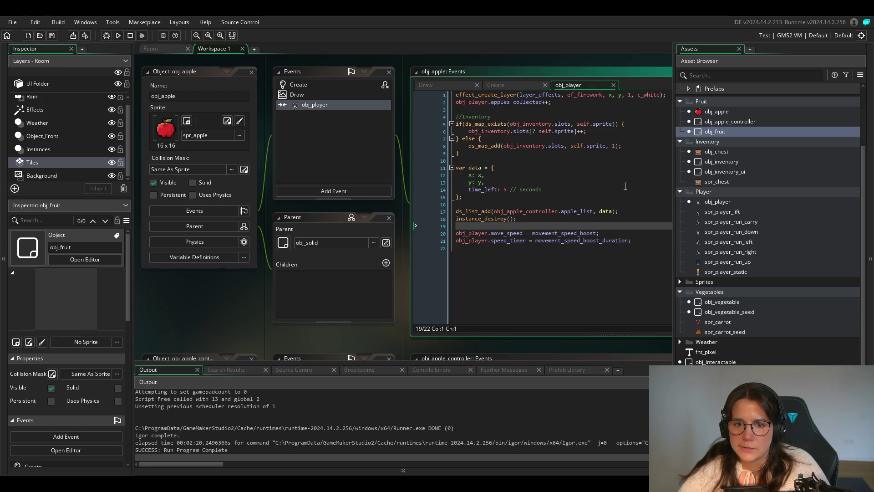
{"action": "left_click", "coordinate": [118, 35]}
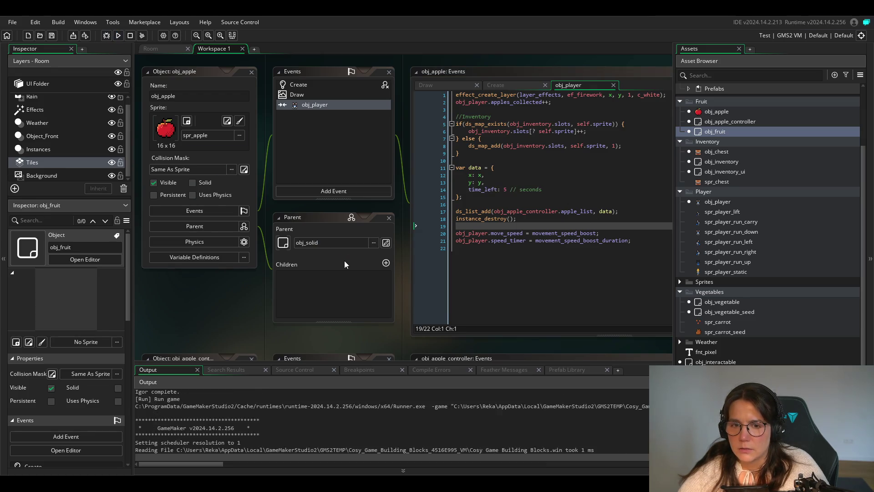
{"action": "key", "text": "Right"}
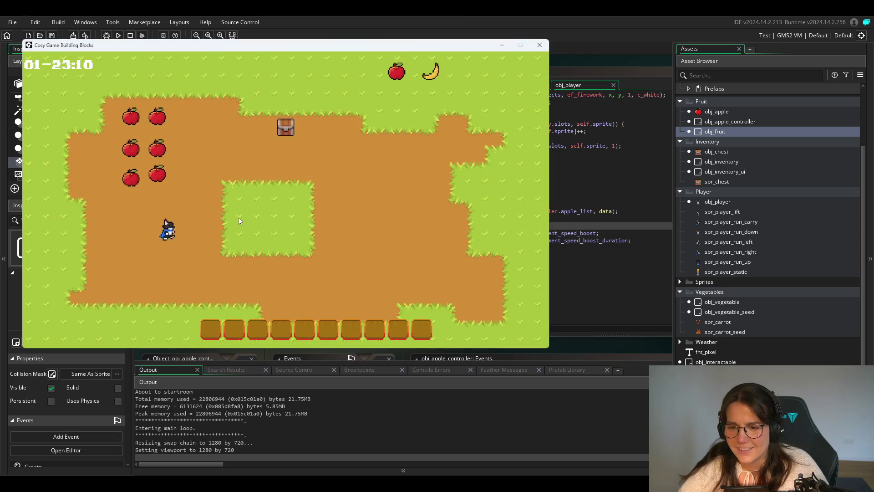
{"action": "key", "text": "Up"}
{"action": "key", "text": "Up"}
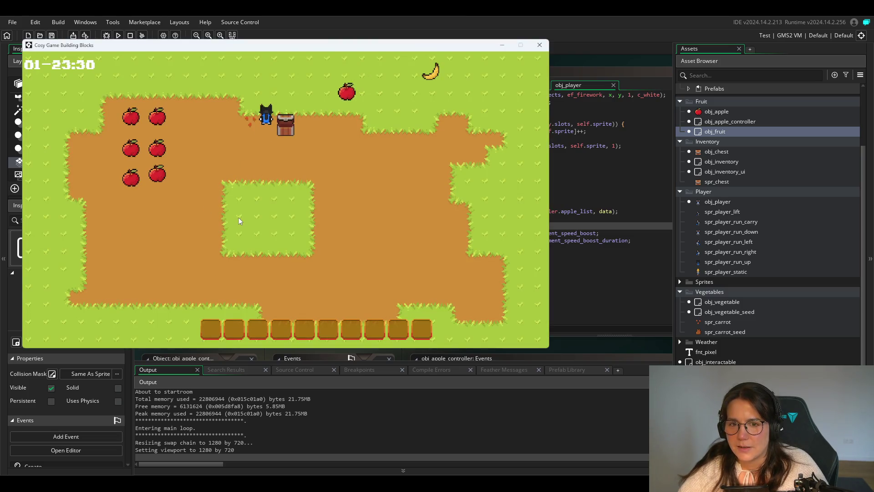
{"action": "key", "text": "Left"}
{"action": "key", "text": "Down"}
{"action": "key", "text": "Right"}
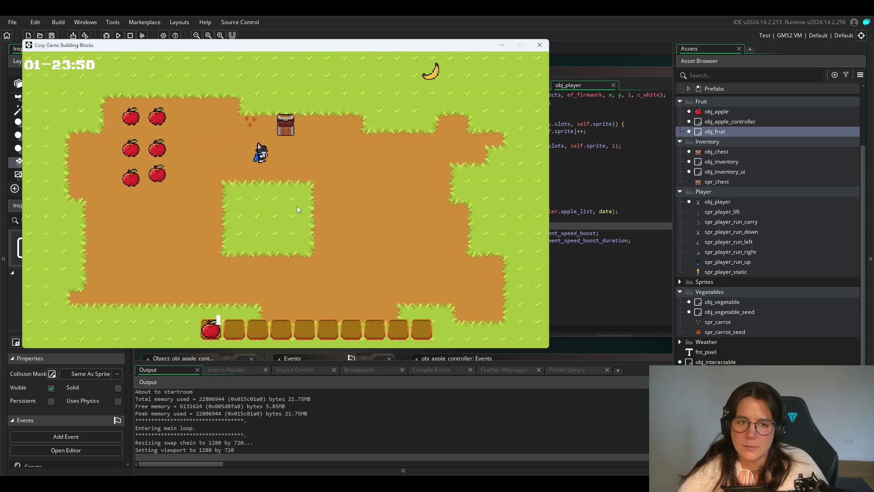
{"action": "left_click", "coordinate": [540, 44]}
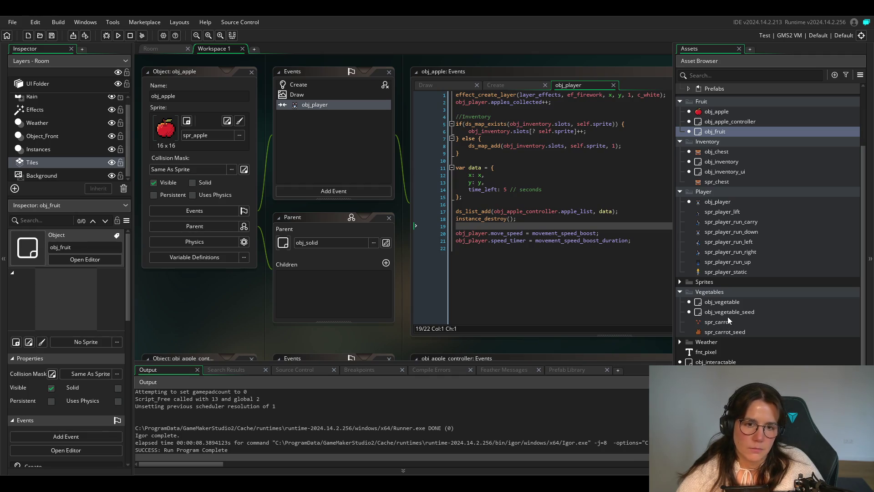
Append a German TODO comment on line 73 of obj_player's Step event about inventory sprite access, and save.
{"action": "double_click", "coordinate": [721, 200]}
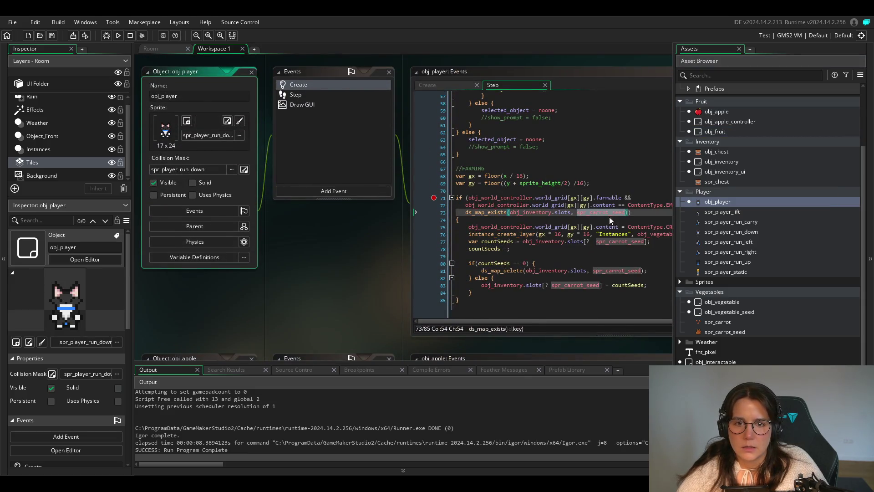
{"action": "scroll", "coordinate": [277, 295], "scroll_direction": "right", "scroll_amount": 3}
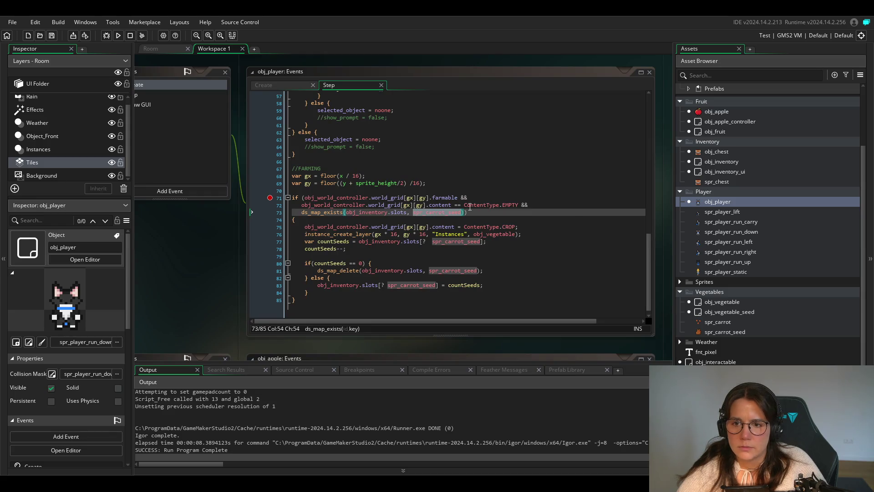
{"action": "left_click", "coordinate": [495, 213]}
{"action": "type", "text": "//"}
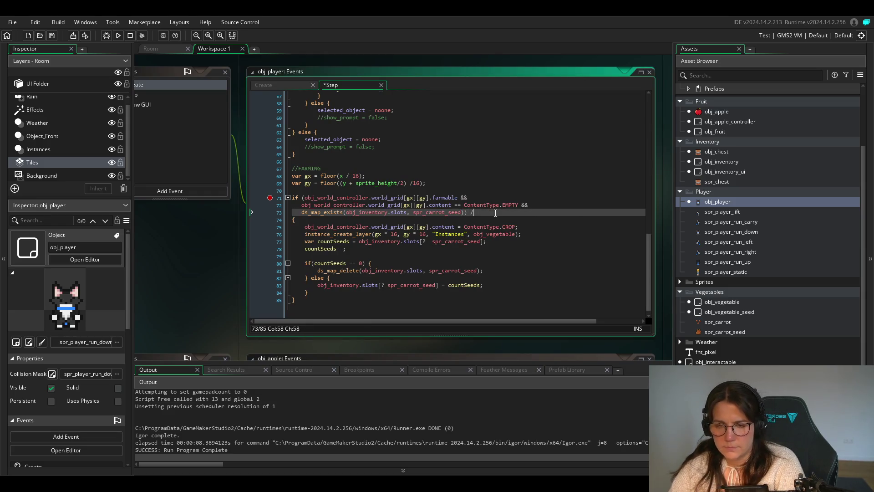
{"action": "type", "text": "TODO "}
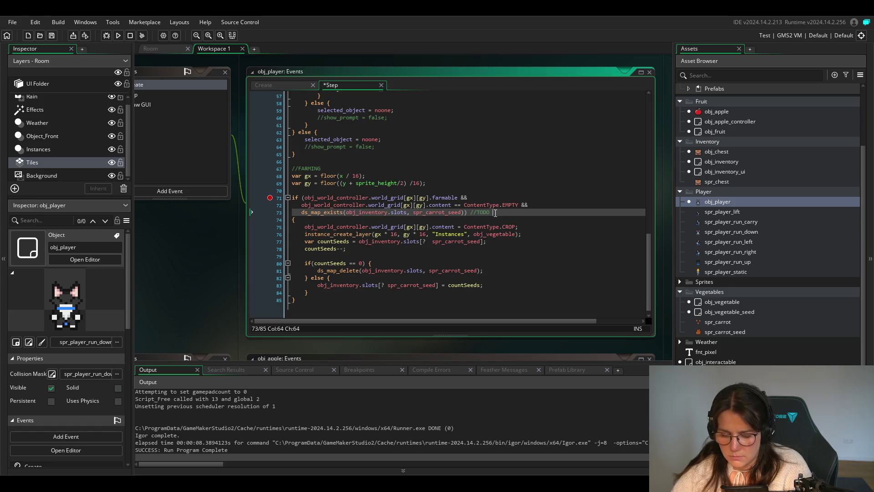
{"action": "type", "text": "Objekt im "}
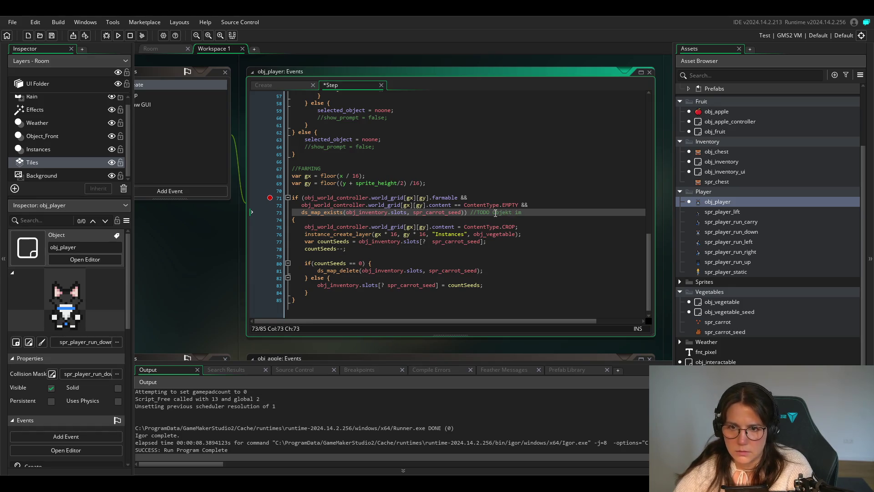
{"action": "type", "text": "INvetory "}
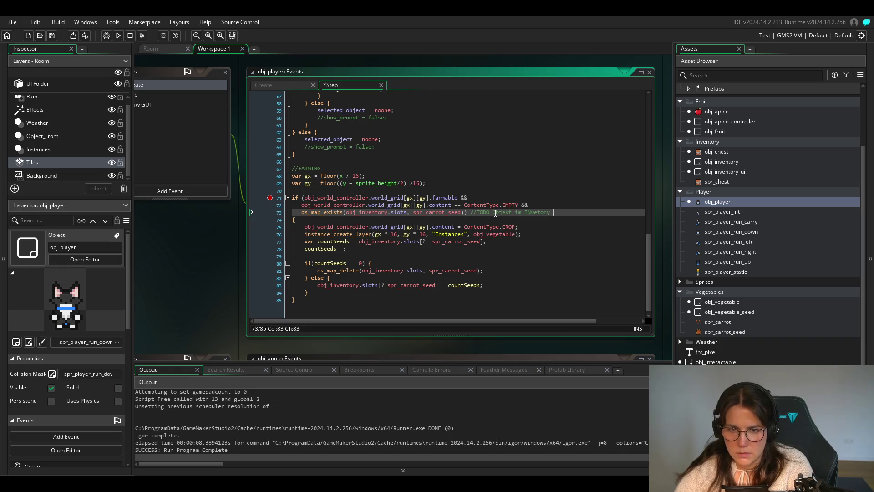
{"action": "type", "text": "speichern und"}
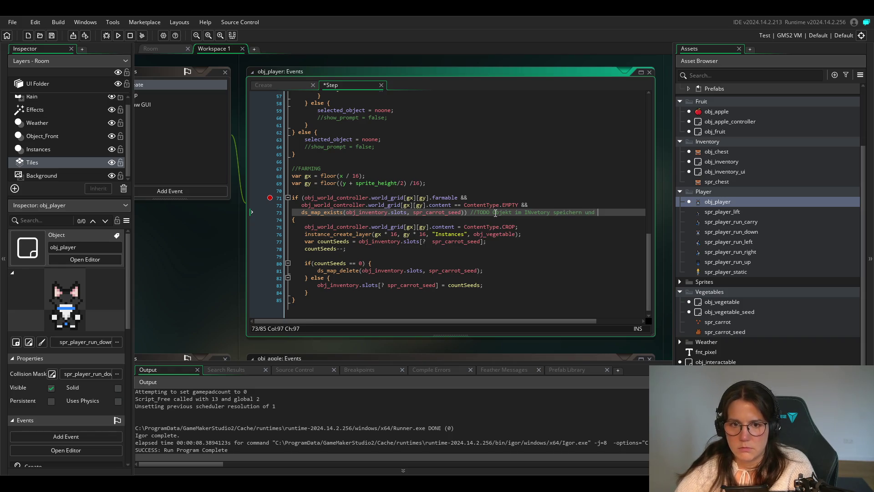
{"action": "key", "text": "BackSpace"}
{"action": "key", "text": "BackSpace"}
{"action": "key", "text": "BackSpace"}
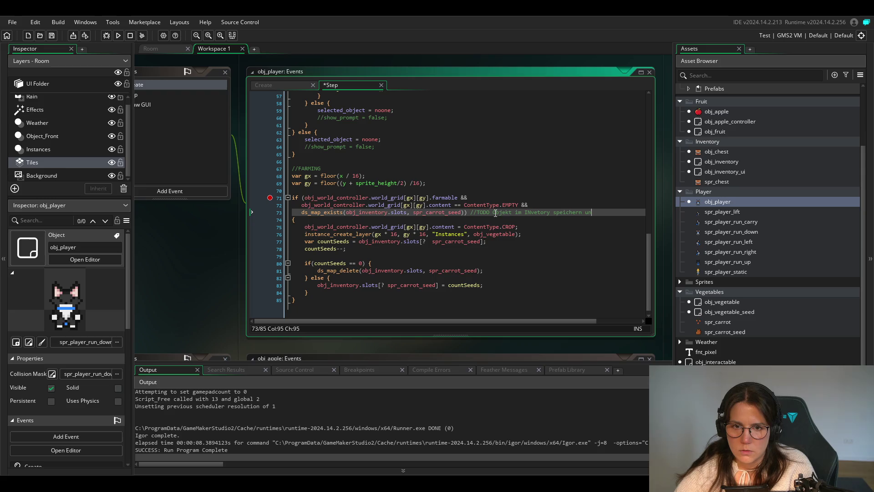
{"action": "key", "text": "BackSpace"}
{"action": "type", "text": "nvetory spe"}
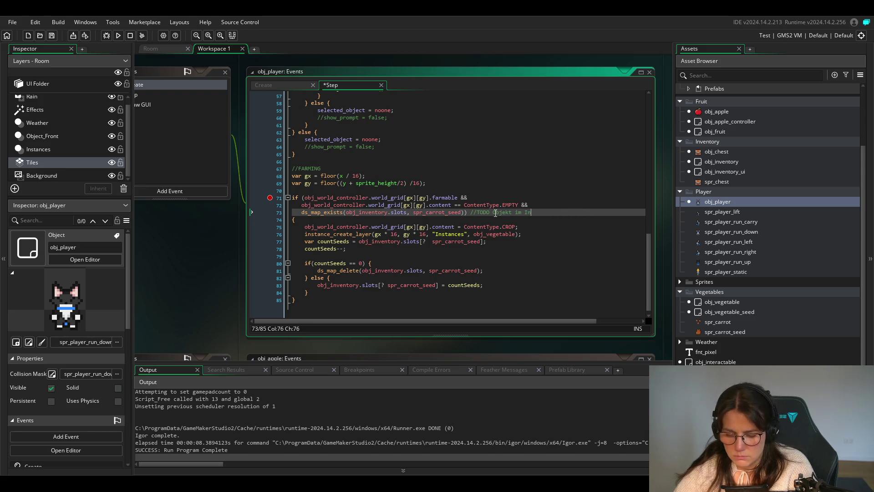
{"action": "type", "text": "iche"}
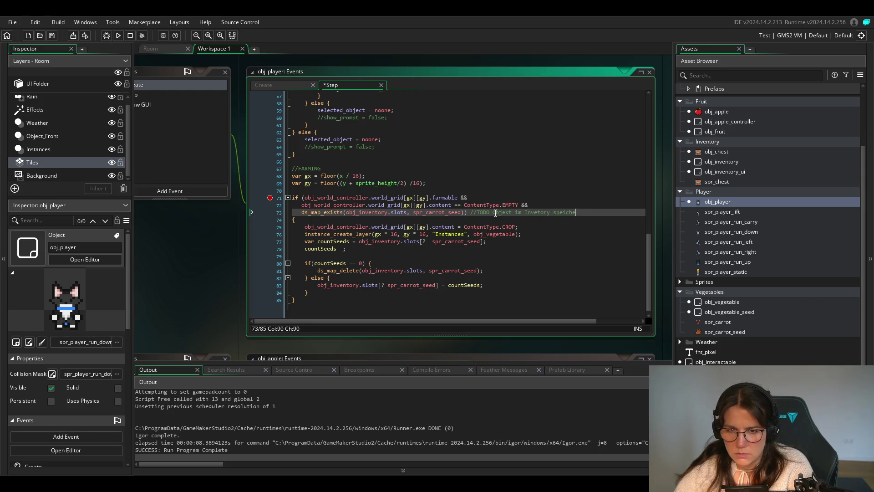
{"action": "type", "text": "r wegen Spri"}
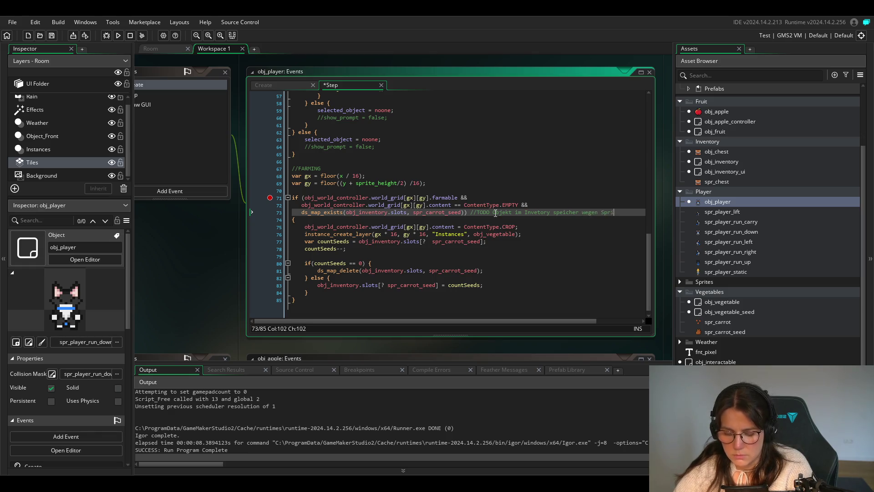
{"action": "type", "text": "te zugriff"}
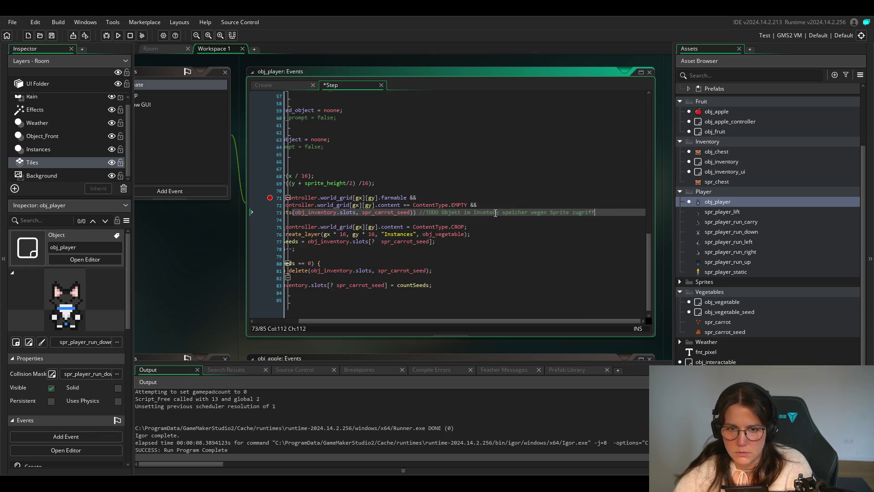
{"action": "key", "text": "BackSpace"}
{"action": "key", "text": "BackSpace"}
{"action": "key", "text": "BackSpace"}
{"action": "type", "text": "Zugriff"}
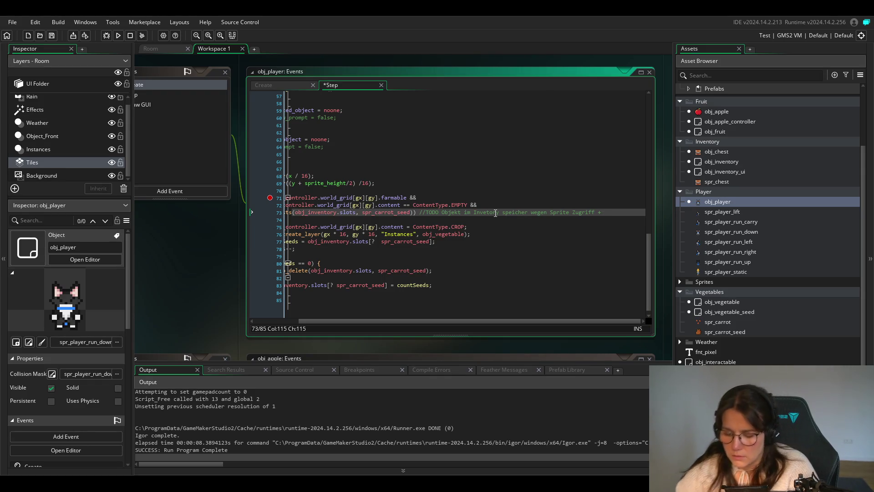
{"action": "type", "text": "Selec"}
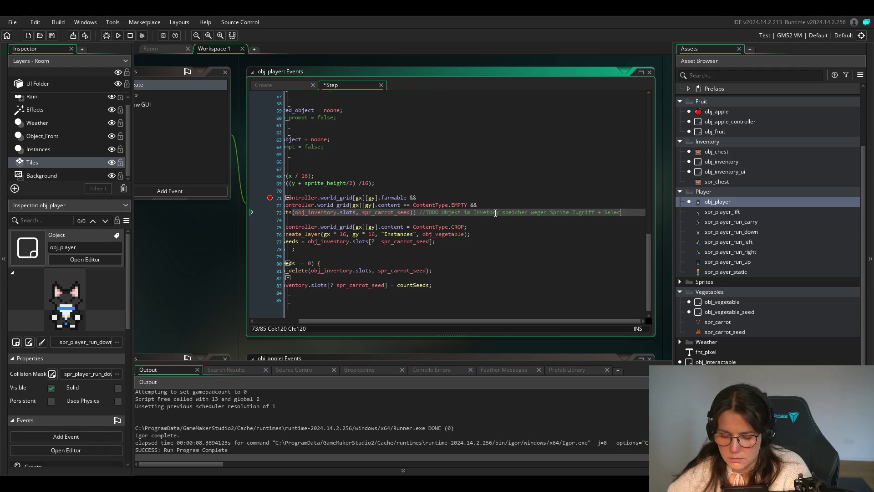
{"action": "type", "text": "ted im Invet"}
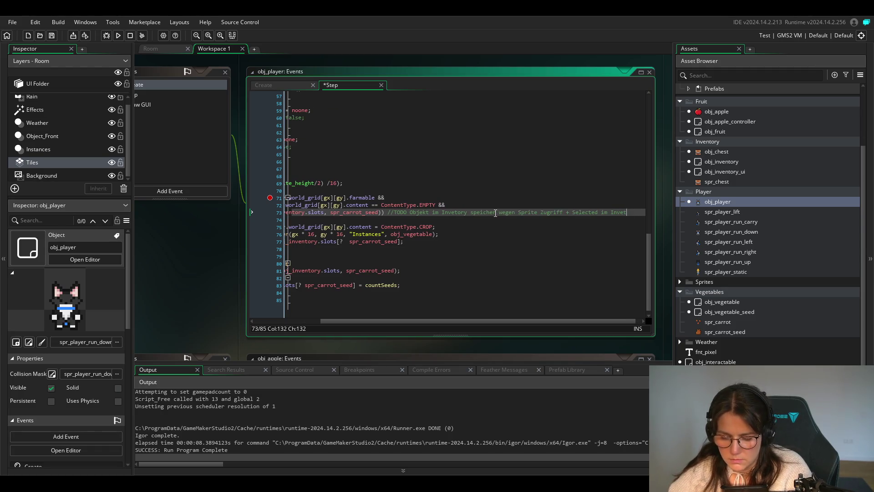
{"action": "type", "text": "ory einbinden"}
{"action": "key", "text": "ctrl+s"}
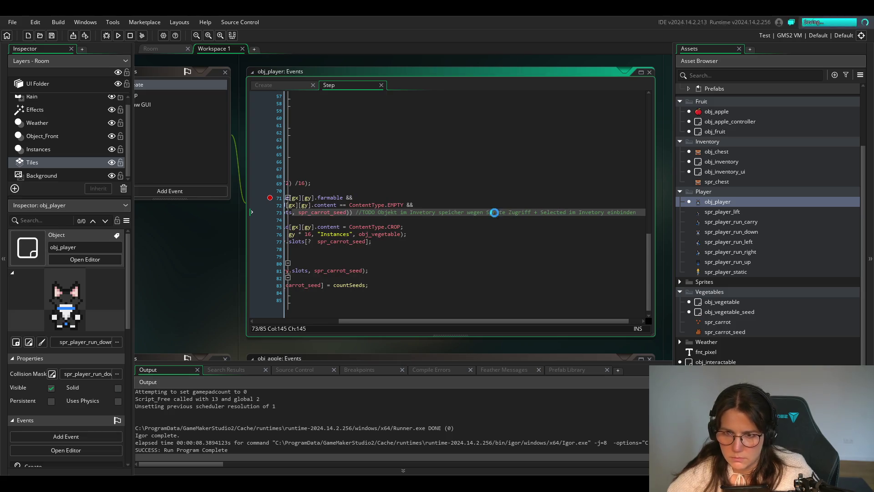
{"action": "scroll", "coordinate": [435, 323], "scroll_direction": "left", "scroll_amount": 5}
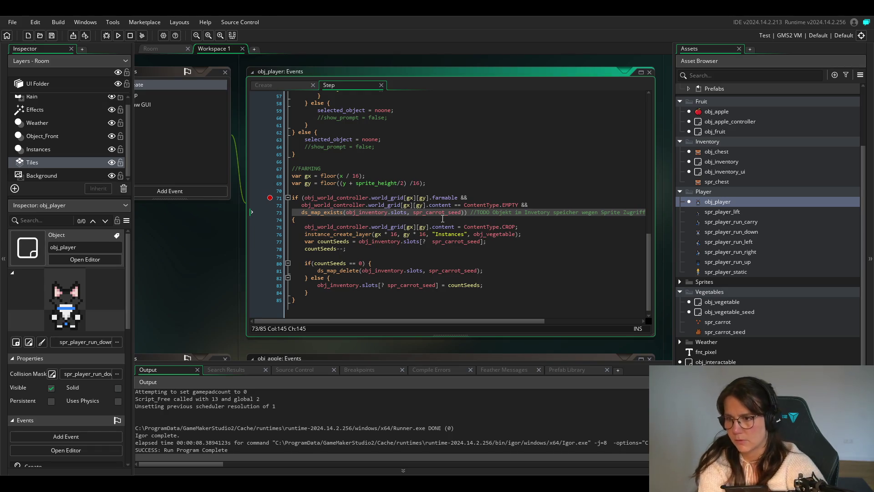
{"action": "left_click", "coordinate": [465, 255]}
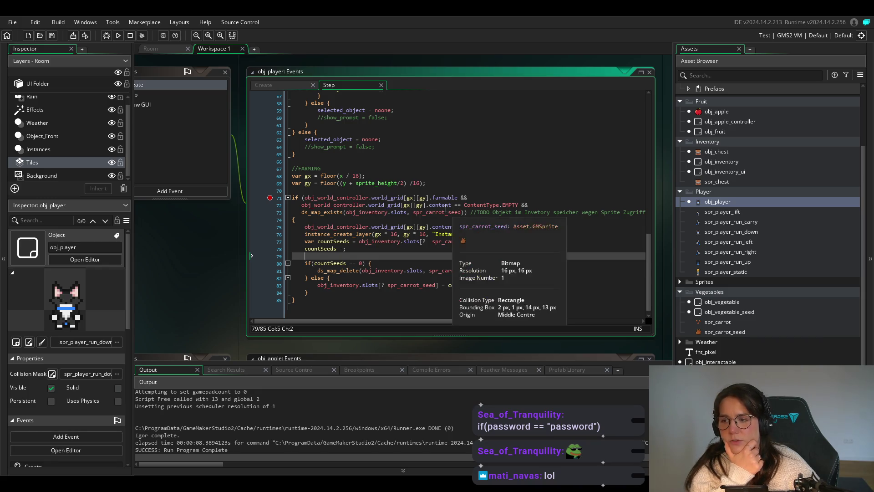
{"action": "mouse_move", "coordinate": [382, 180]}
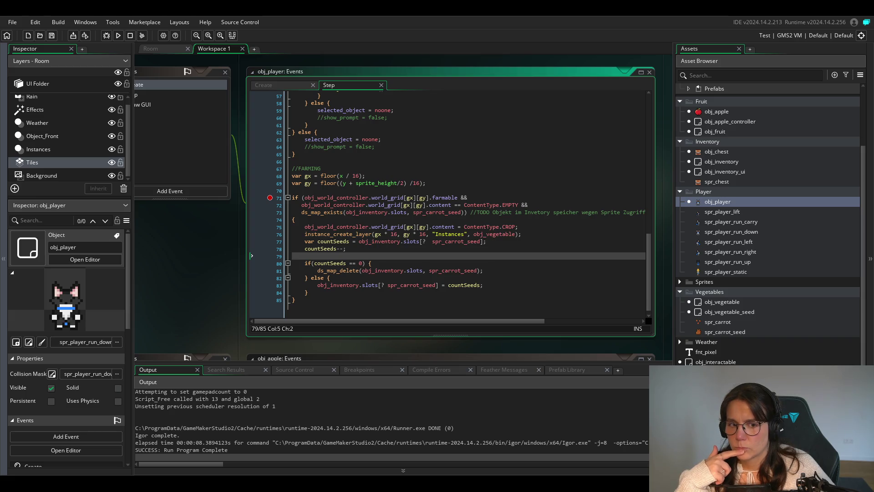
Run the game, walk past the chest and off the top edge, then abort the line-71 crash.
{"action": "key", "text": "F5"}
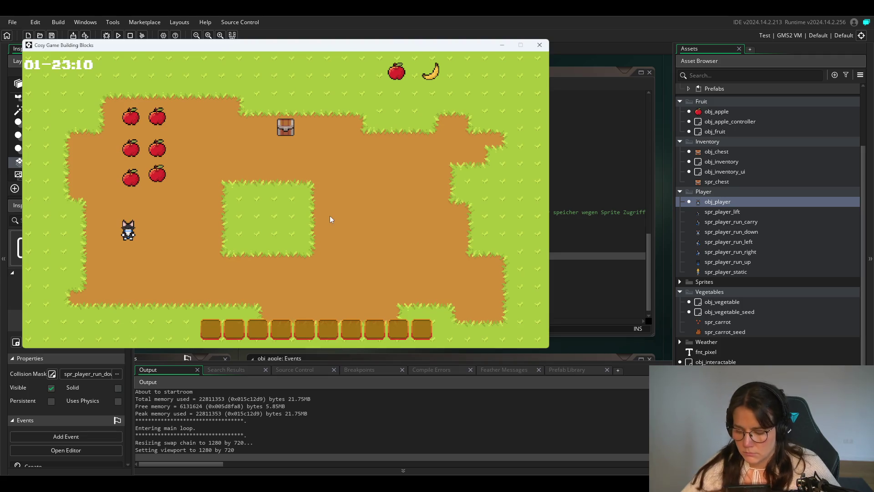
{"action": "key", "text": "Right"}
{"action": "key", "text": "Up"}
{"action": "key", "text": "Right"}
{"action": "key", "text": "Up"}
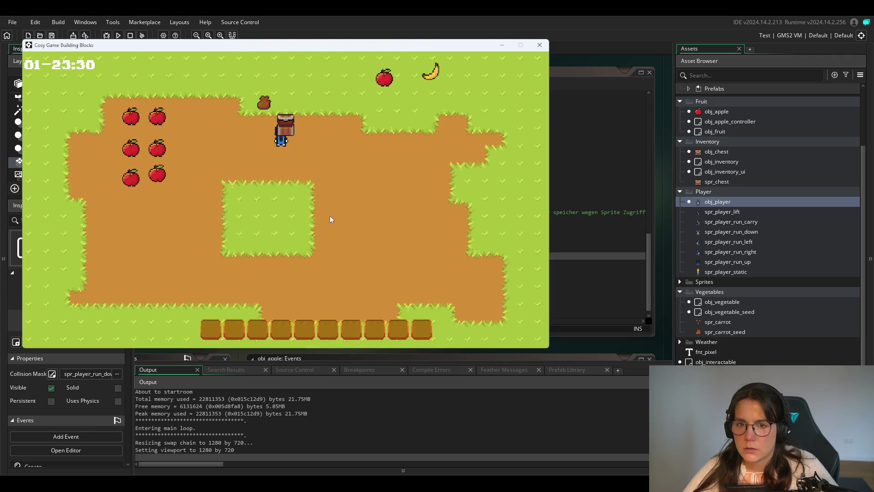
{"action": "key", "text": "Left"}
{"action": "key", "text": "Up"}
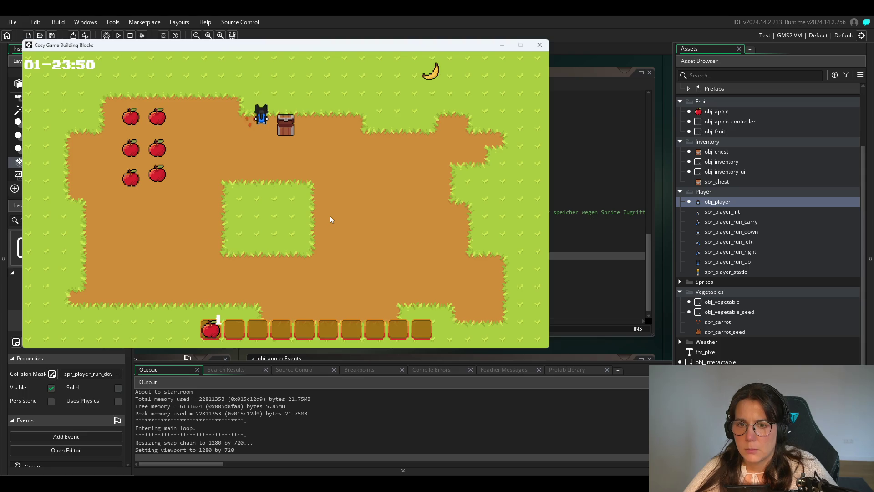
{"action": "key", "text": "Left"}
{"action": "key", "text": "Up"}
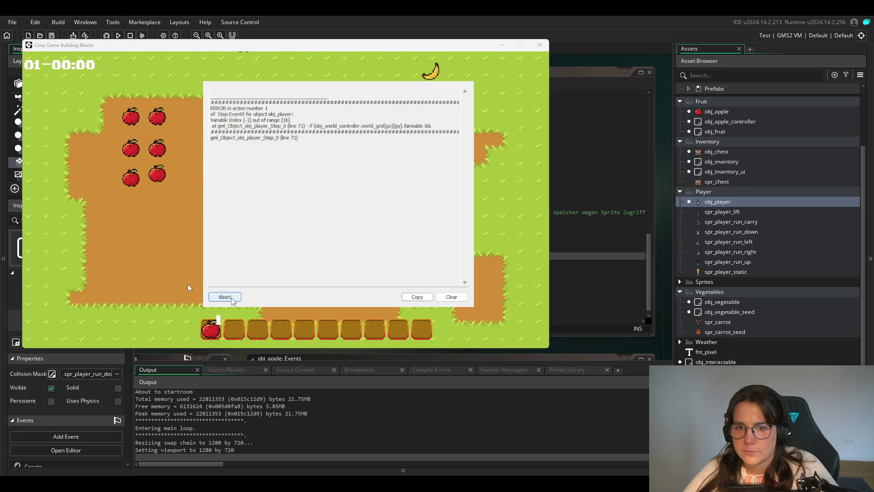
{"action": "left_click", "coordinate": [232, 299]}
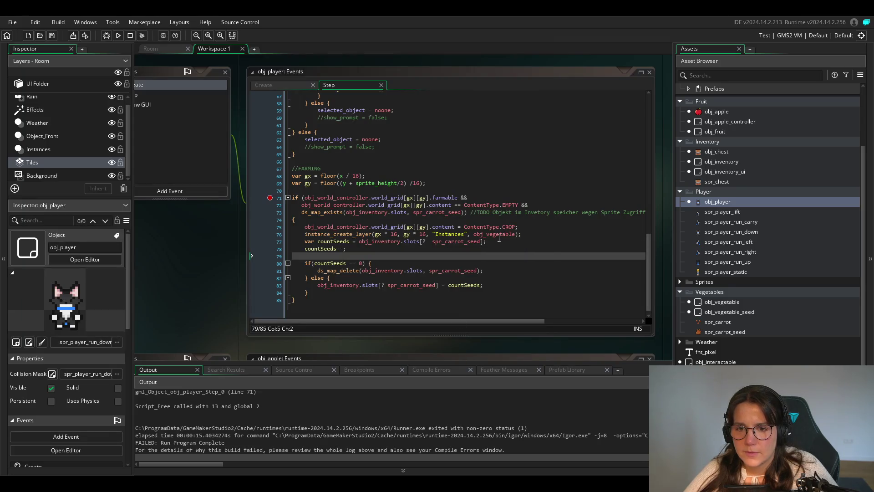
{"action": "left_click", "coordinate": [417, 249]}
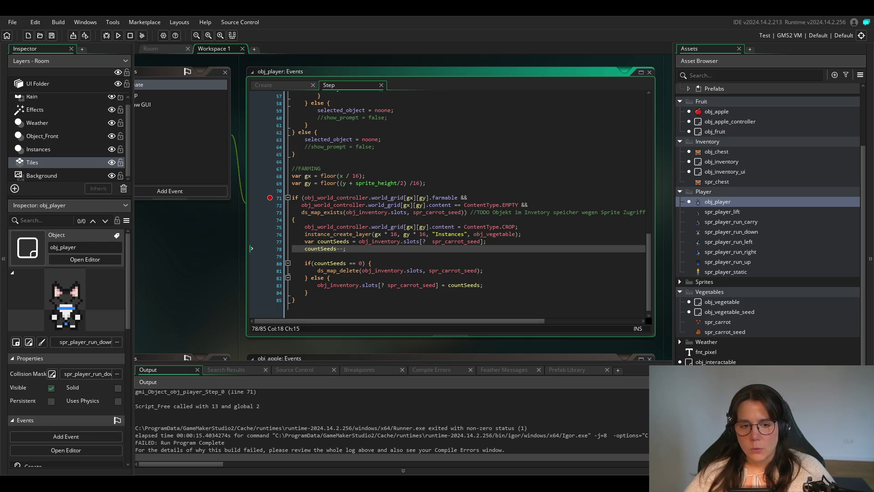
Open obj_world_controller's Create event code.
{"action": "middle_click", "coordinate": [437, 227]}
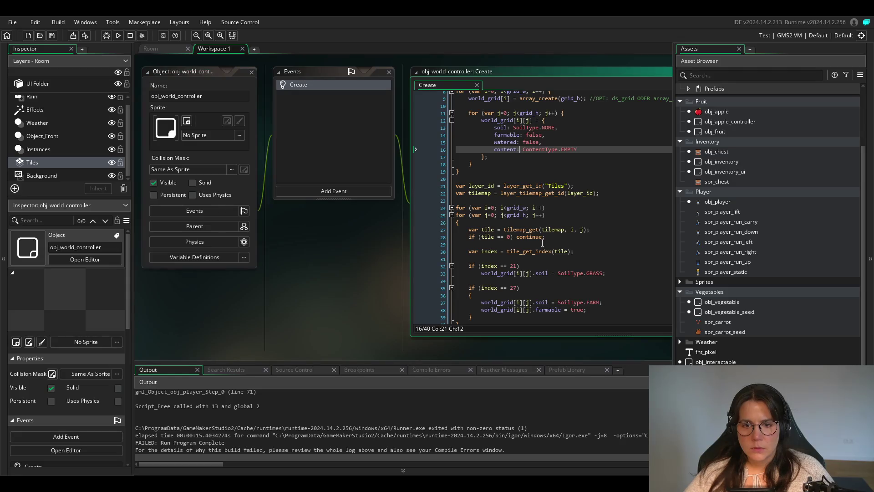
Scroll to the top of obj_world_controller's soil setup code, then run the game.
{"action": "scroll", "coordinate": [292, 281], "scroll_direction": "right", "scroll_amount": 3}
{"action": "scroll", "coordinate": [183, 275], "scroll_direction": "right", "scroll_amount": 3}
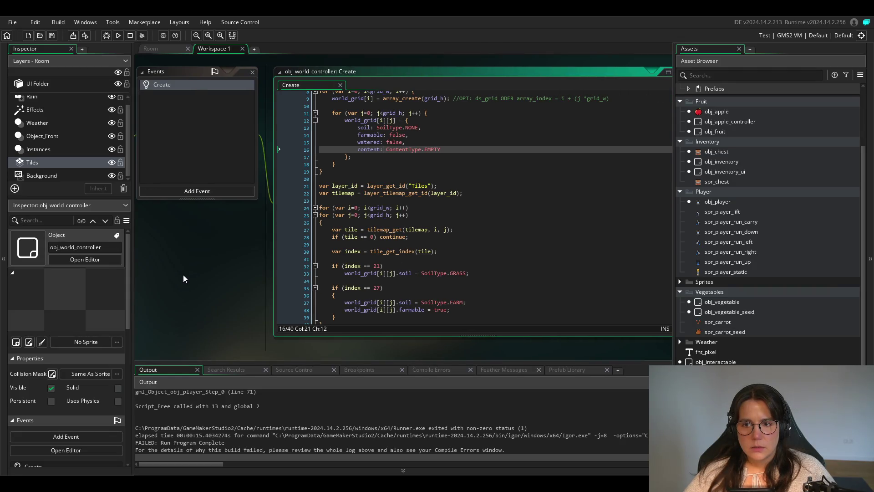
{"action": "scroll", "coordinate": [436, 265], "scroll_direction": "up", "scroll_amount": 3}
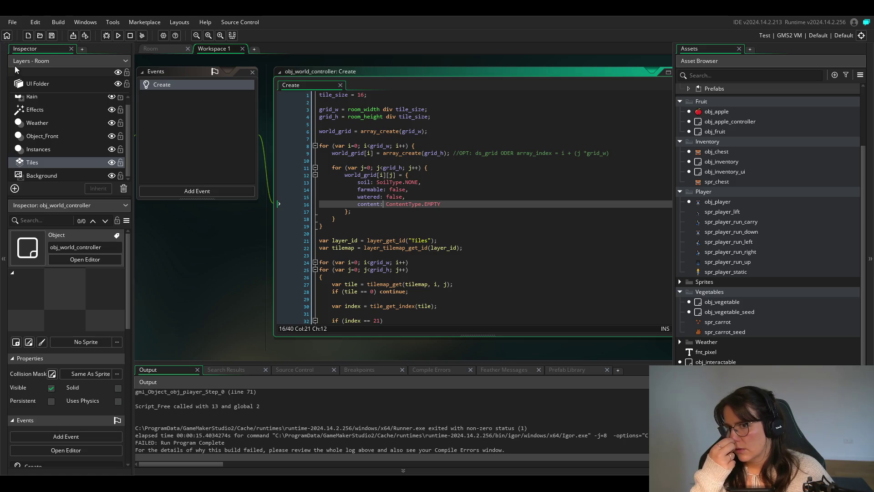
{"action": "left_click", "coordinate": [118, 35]}
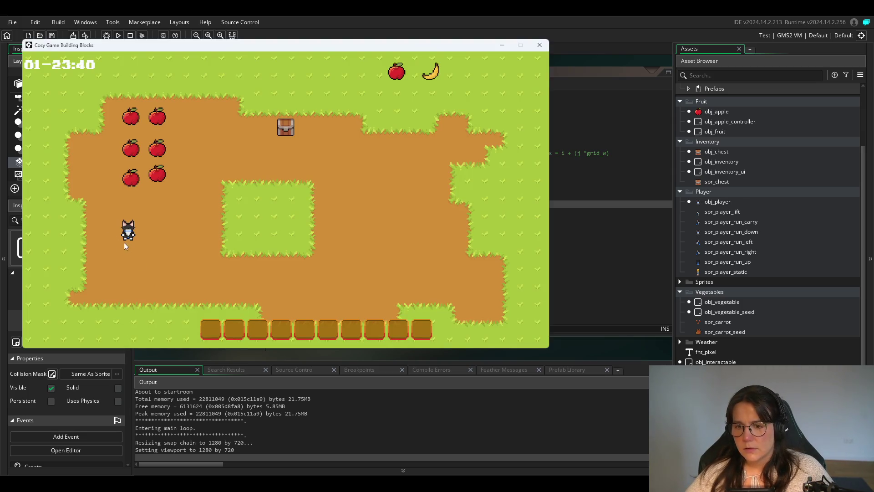
Walk the player beside the chest and open it to release a seed bag.
{"action": "key", "text": "Right"}
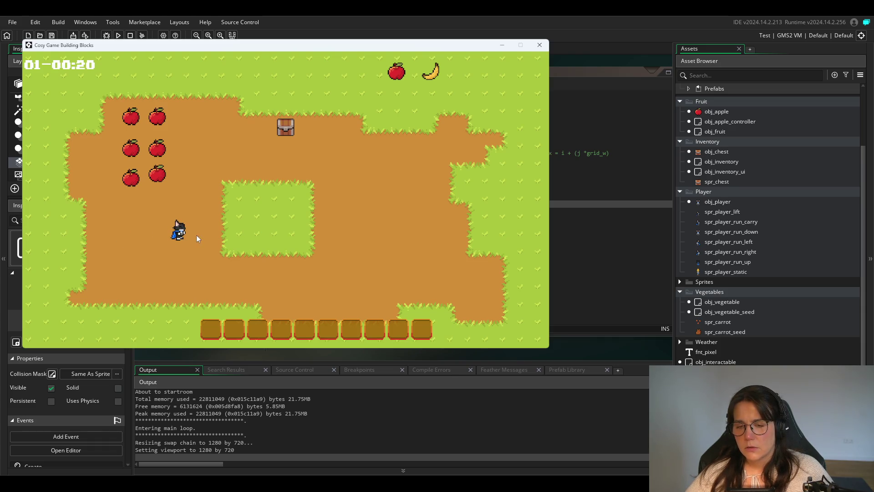
{"action": "key", "text": "Up"}
{"action": "key", "text": "Right"}
{"action": "key", "text": "Down"}
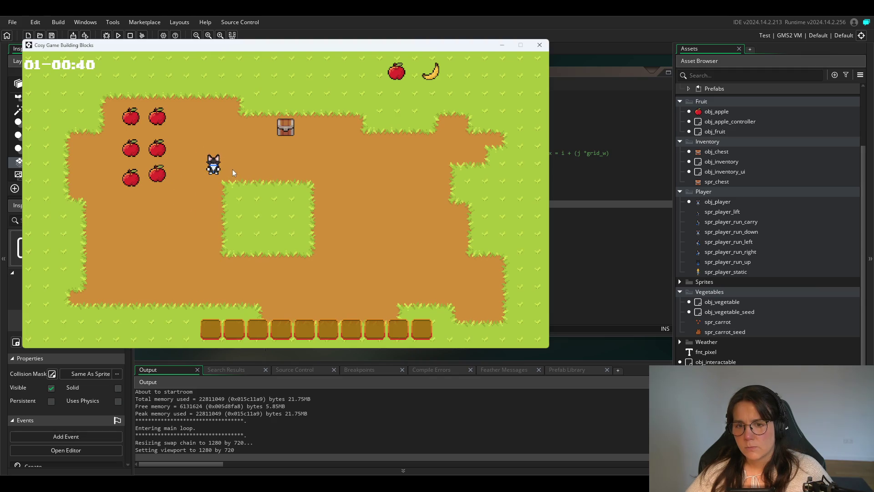
{"action": "key", "text": "Up"}
{"action": "key", "text": "Left"}
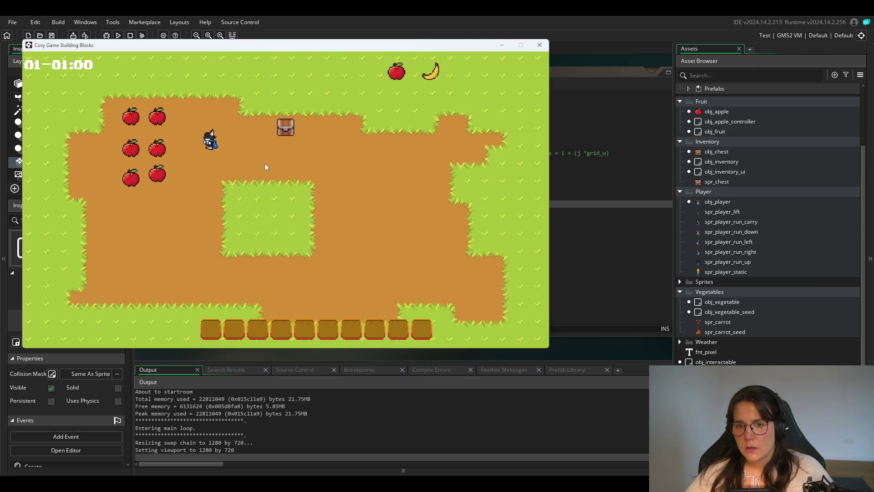
{"action": "key", "text": "Right"}
{"action": "key", "text": "e"}
Pick up the apple and the seed bag into the inventory.
{"action": "key", "text": "Up"}
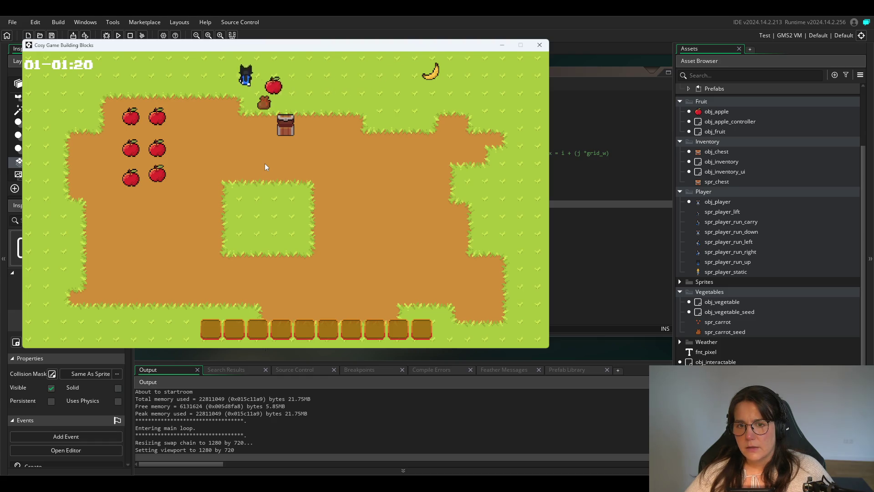
{"action": "key", "text": "Down"}
{"action": "key", "text": "Down"}
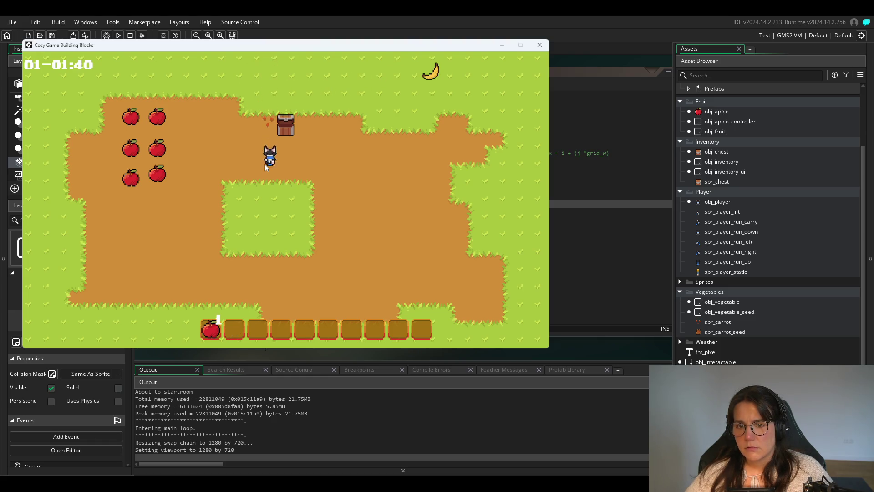
{"action": "key", "text": "Right"}
{"action": "key", "text": "Left"}
{"action": "key", "text": "Up"}
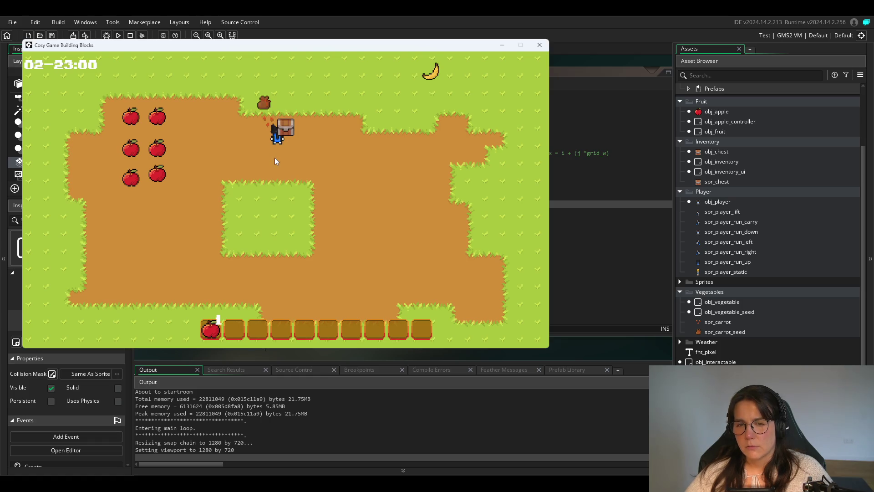
{"action": "key", "text": "Left"}
{"action": "key", "text": "Up"}
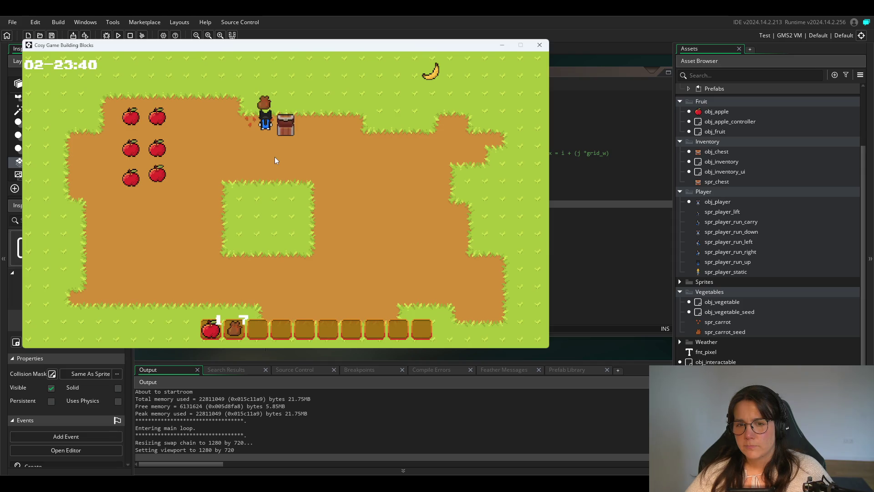
Plant carrot seeds along the soil path and one to the player's left.
{"action": "key", "text": "Up"}
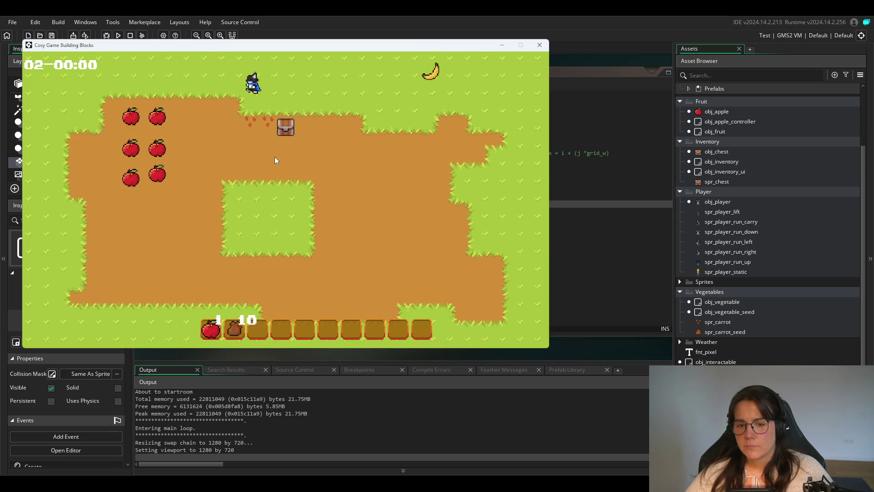
{"action": "key", "text": "Down"}
{"action": "key", "text": "Up"}
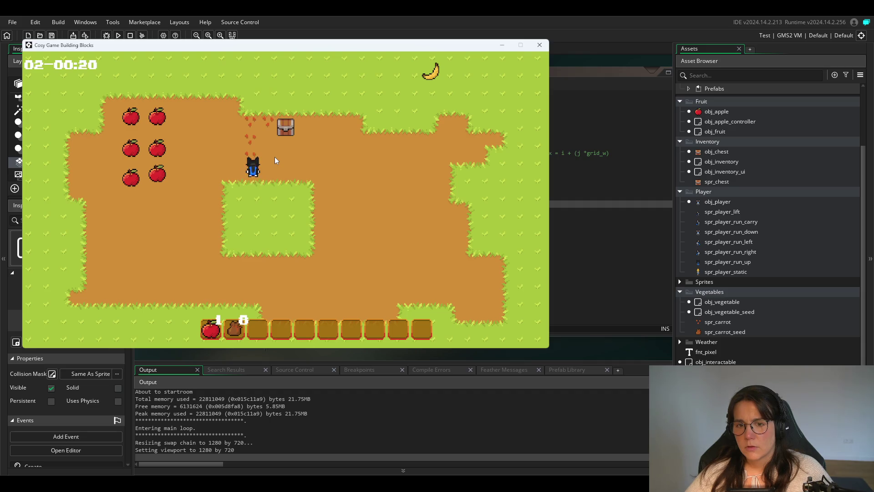
{"action": "key", "text": "Left"}
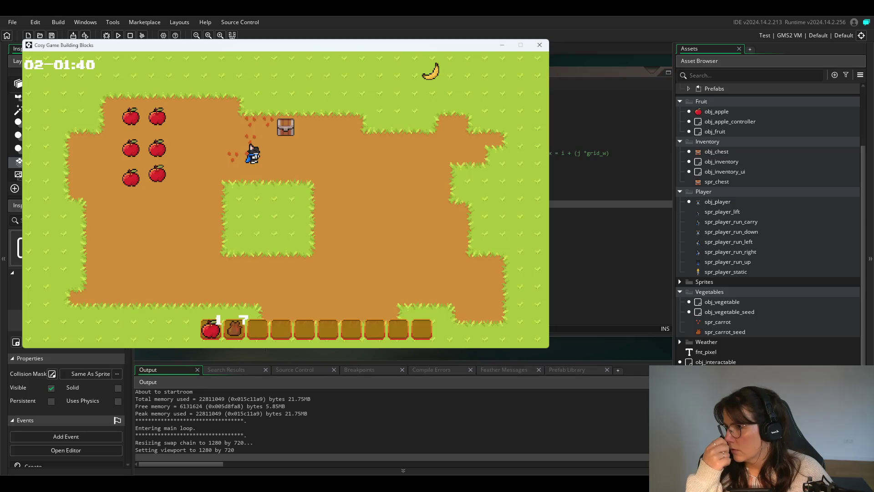
Skip ahead two days so the seeds sprout, then close the game window.
{"action": "key", "text": "space"}
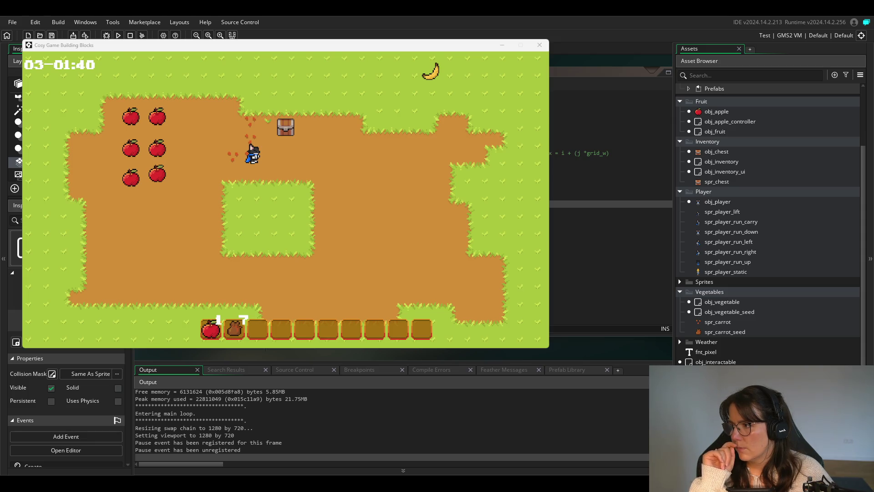
{"action": "key", "text": "space"}
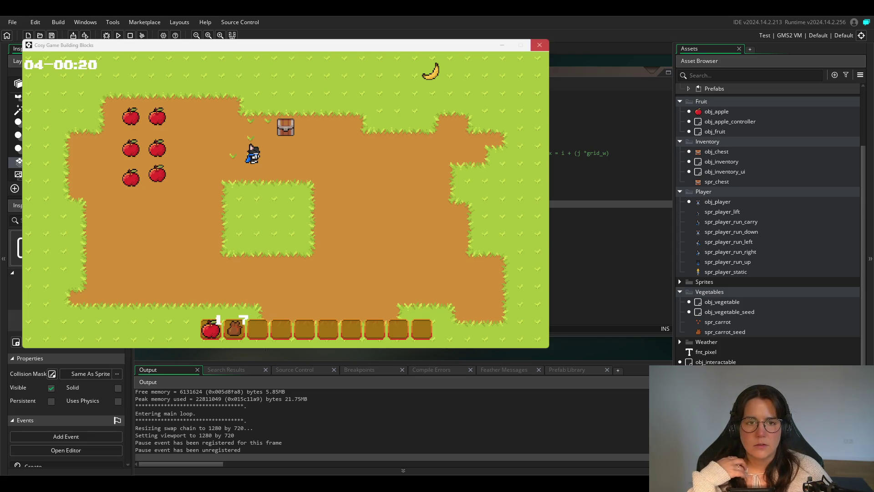
{"action": "left_click", "coordinate": [539, 45]}
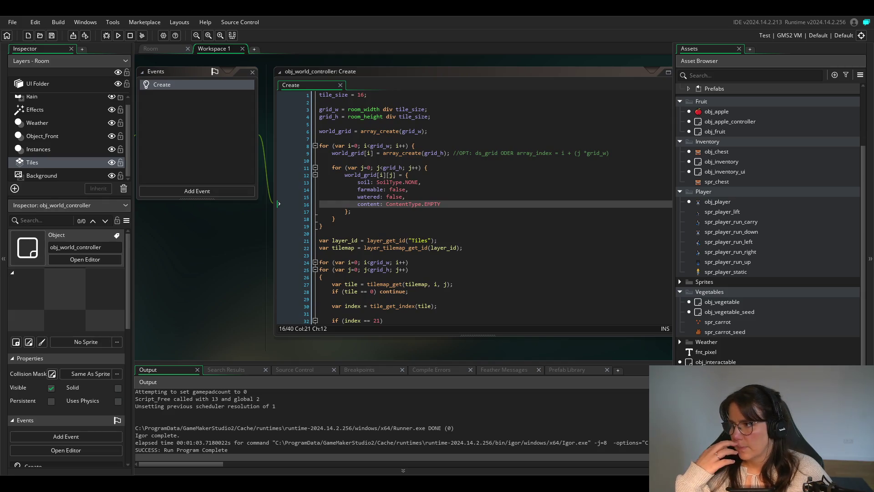
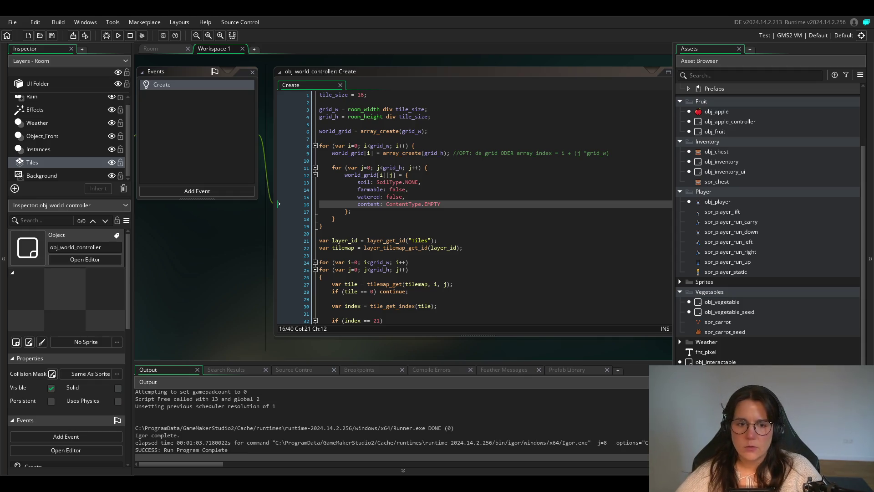
Open obj_player's Step event and review its move_and_collide(h * move_speed, v * move_speed, obj_solid) movement code.
{"action": "double_click", "coordinate": [713, 203]}
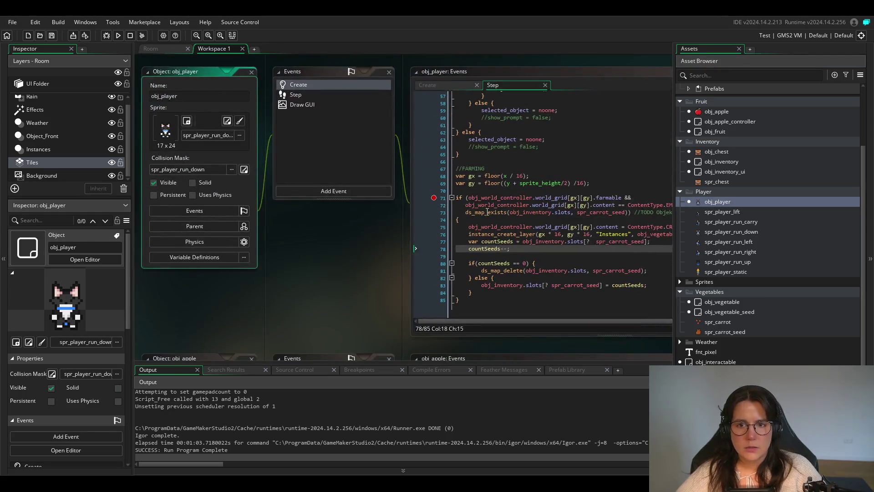
{"action": "scroll", "coordinate": [564, 248], "scroll_direction": "up", "scroll_amount": 14}
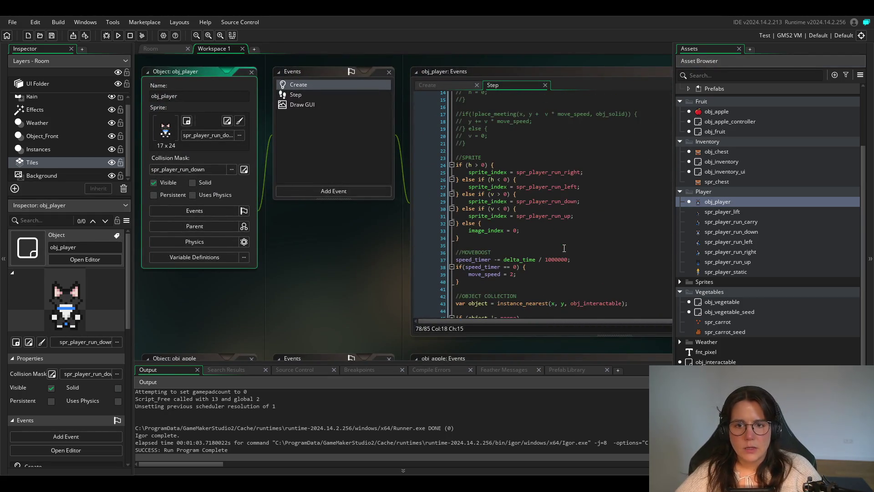
{"action": "scroll", "coordinate": [232, 288], "scroll_direction": "right", "scroll_amount": 5}
{"action": "scroll", "coordinate": [378, 261], "scroll_direction": "up", "scroll_amount": 4}
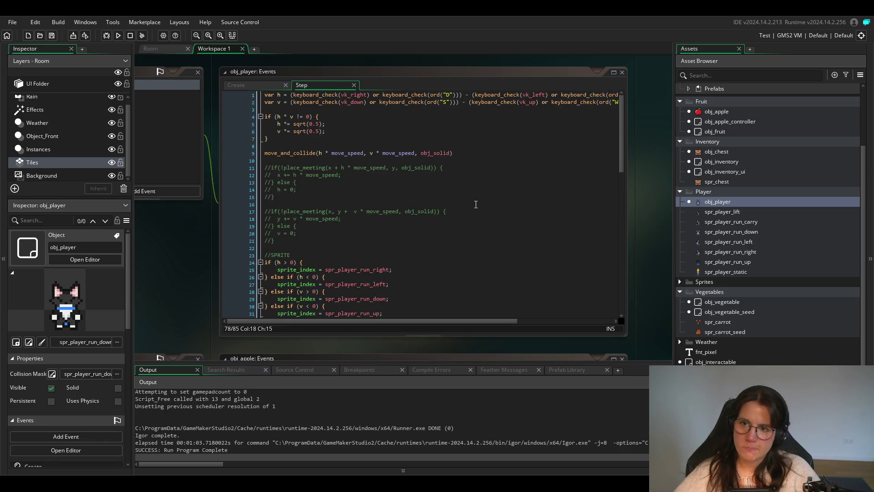
{"action": "left_click", "coordinate": [278, 94]}
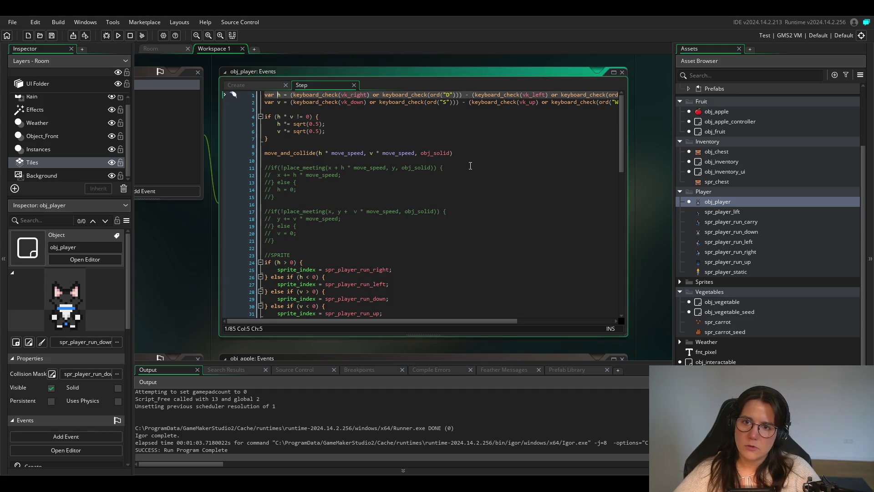
{"action": "left_click", "coordinate": [351, 118]}
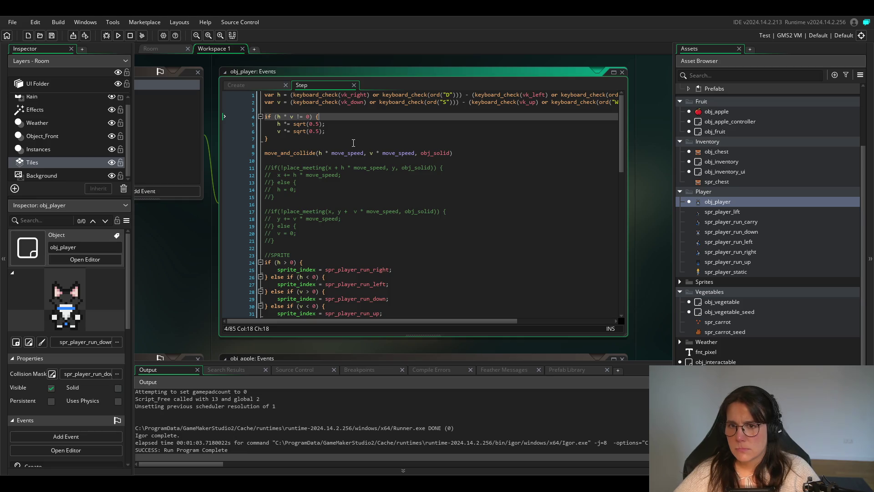
{"action": "mouse_move", "coordinate": [304, 98]}
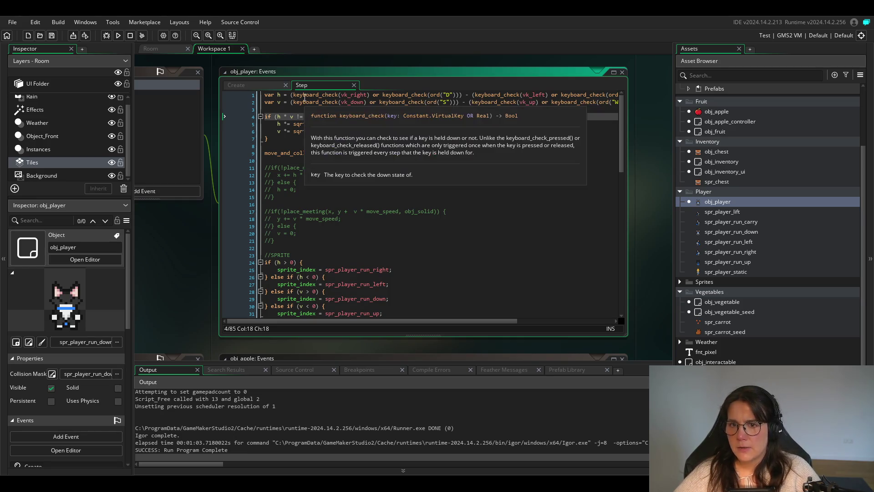
{"action": "scroll", "coordinate": [430, 98], "scroll_direction": "right", "scroll_amount": 2}
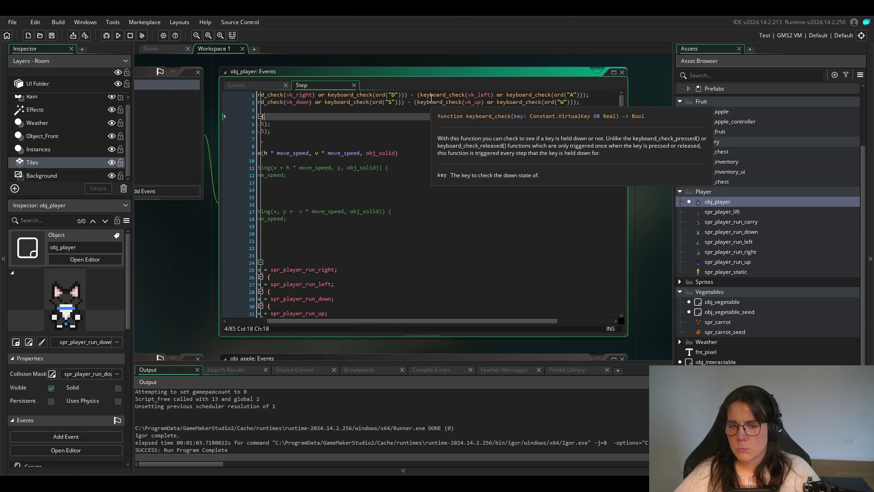
{"action": "scroll", "coordinate": [430, 98], "scroll_direction": "left", "scroll_amount": 2}
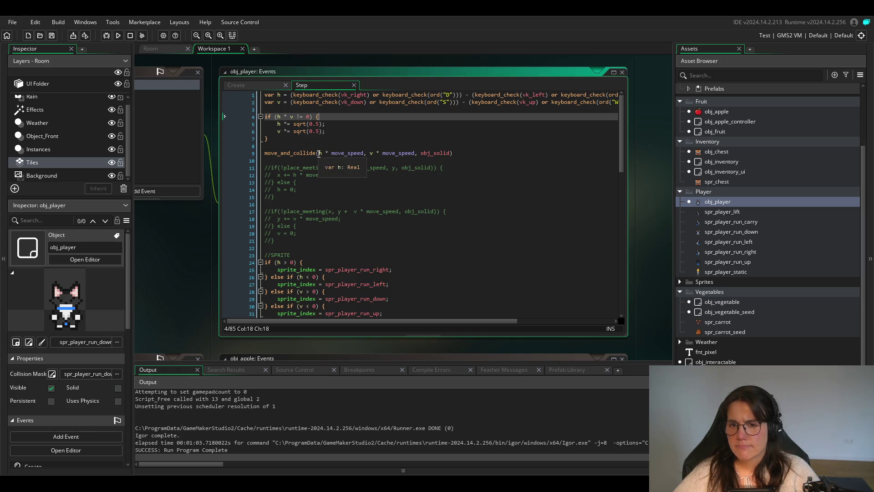
{"action": "scroll", "coordinate": [402, 301], "scroll_direction": "down", "scroll_amount": 3}
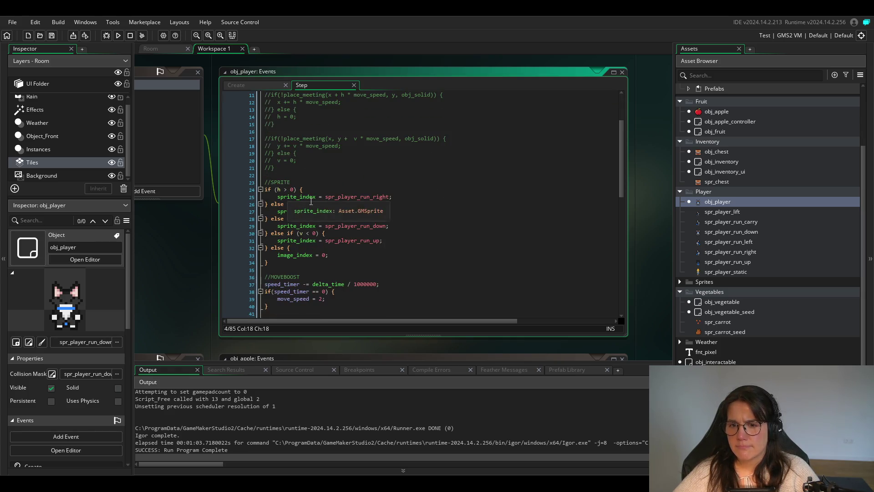
{"action": "scroll", "coordinate": [402, 301], "scroll_direction": "up", "scroll_amount": 3}
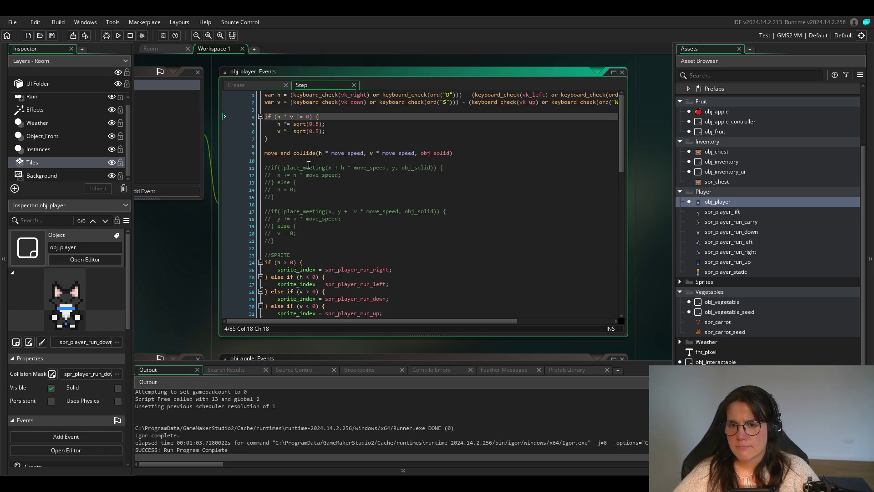
{"action": "mouse_move", "coordinate": [282, 152]}
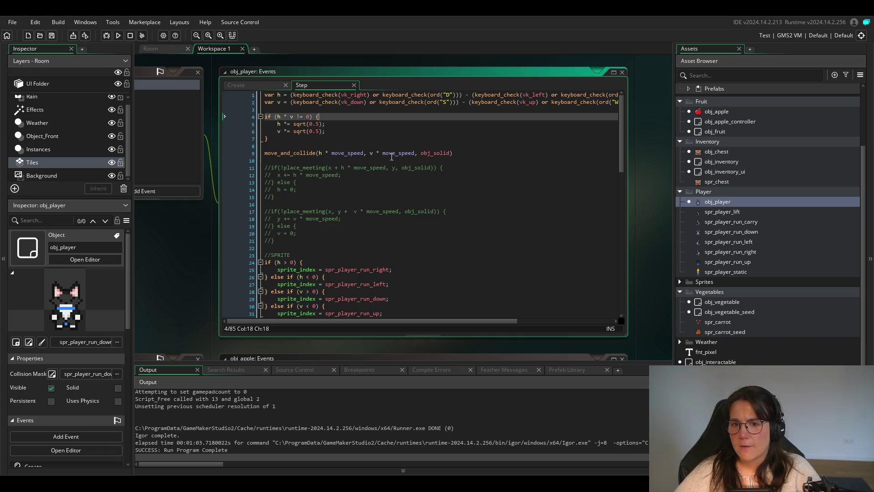
Below the move_and_collide line, write the condition if (h != 0 || v != 0).
{"action": "left_click", "coordinate": [491, 153]}
{"action": "key", "text": "Return"}
{"action": "key", "text": "Return"}
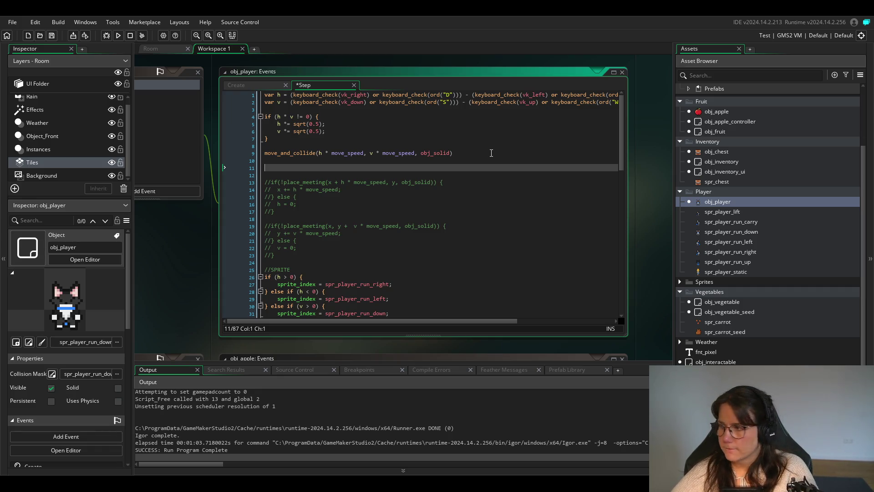
{"action": "type", "text": "if"}
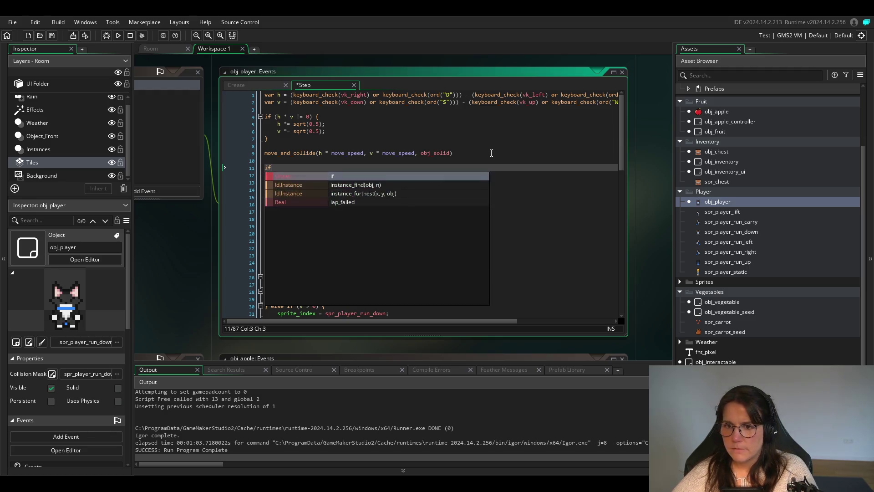
{"action": "type", "text": "("}
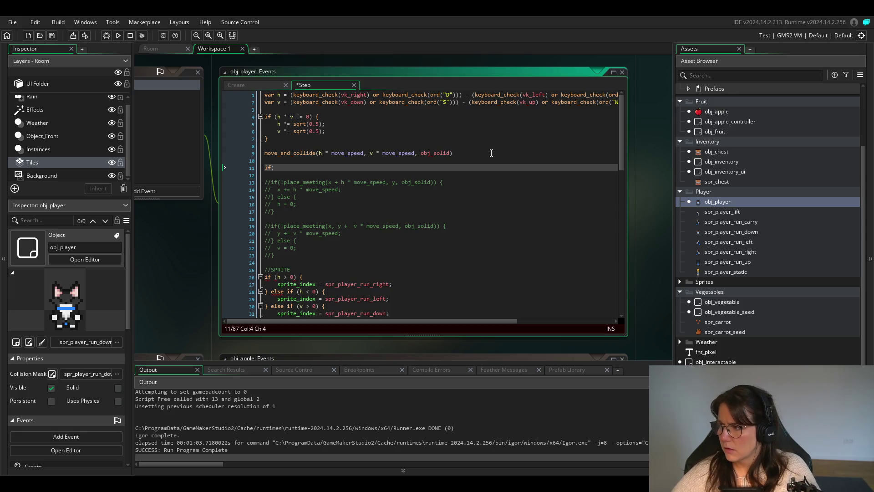
{"action": "key", "text": "BackSpace"}
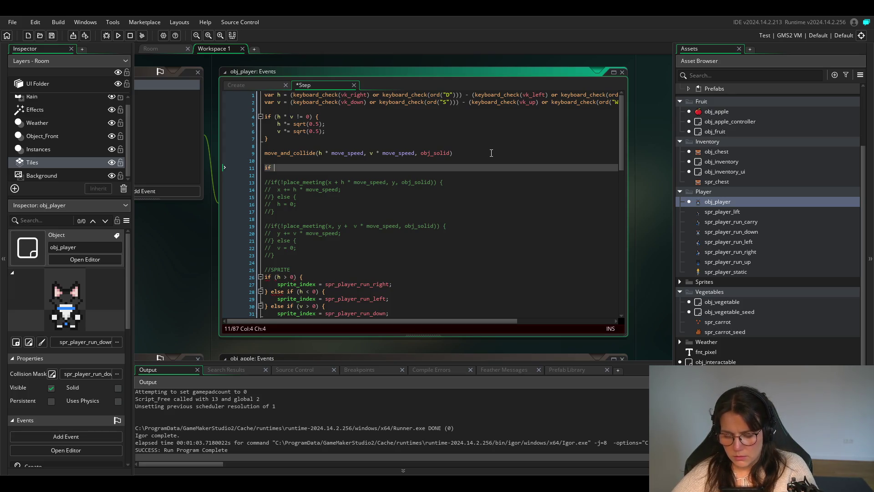
{"action": "type", "text": "(move"}
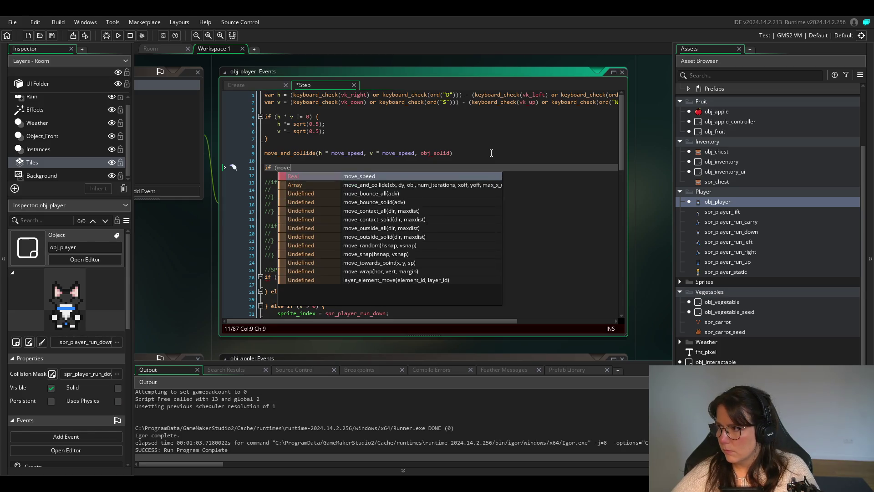
{"action": "key", "text": "BackSpace"}
{"action": "key", "text": "BackSpace"}
{"action": "key", "text": "BackSpace"}
{"action": "key", "text": "BackSpace"}
{"action": "type", "text": "h"}
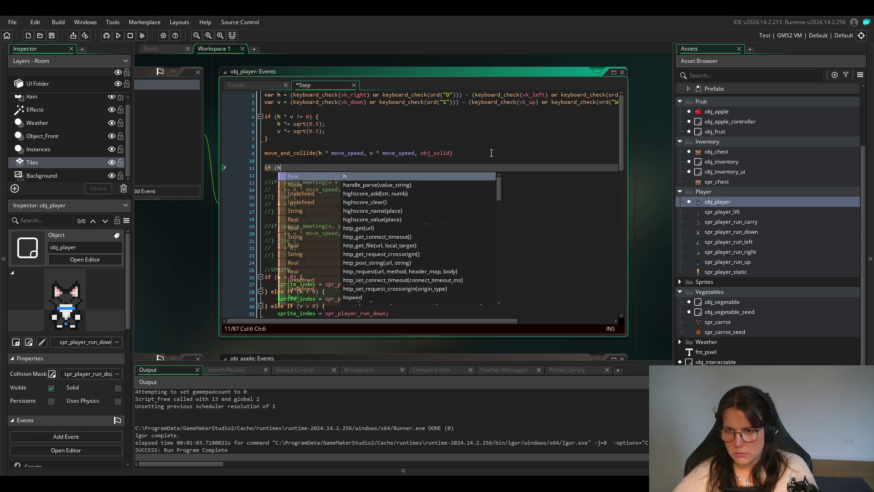
{"action": "type", "text": " != 0"}
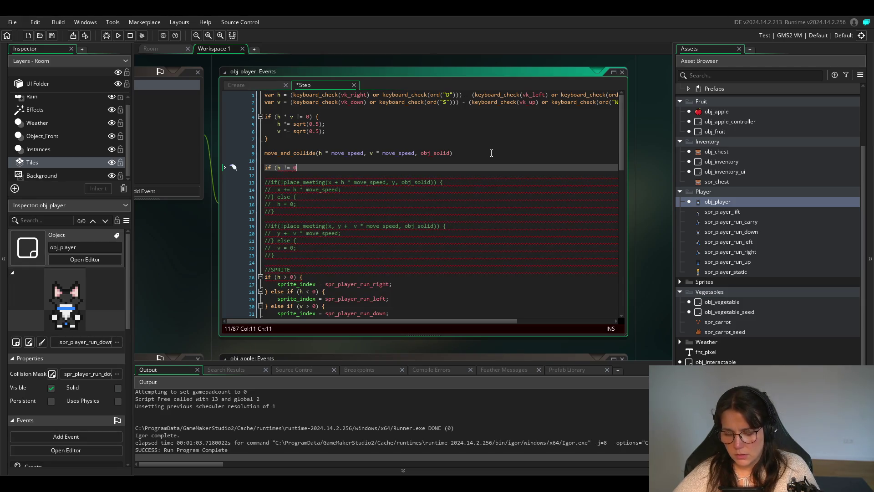
{"action": "type", "text": " |"}
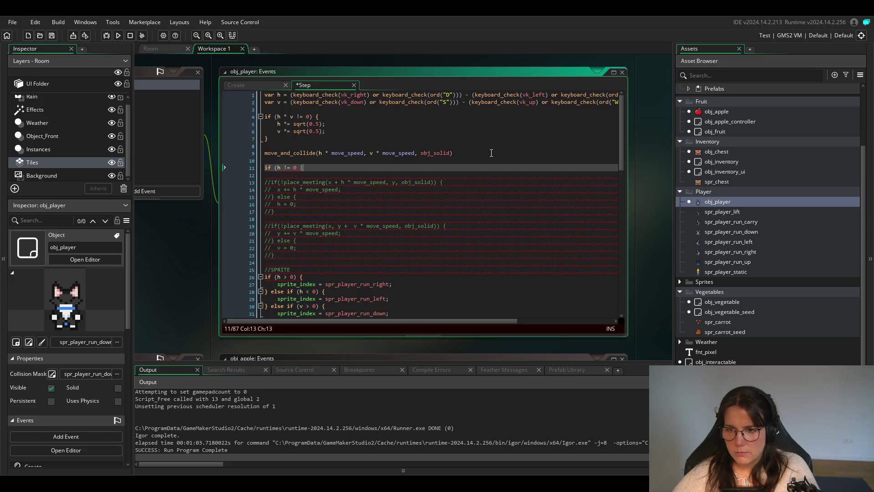
{"action": "type", "text": "| v!= 0"}
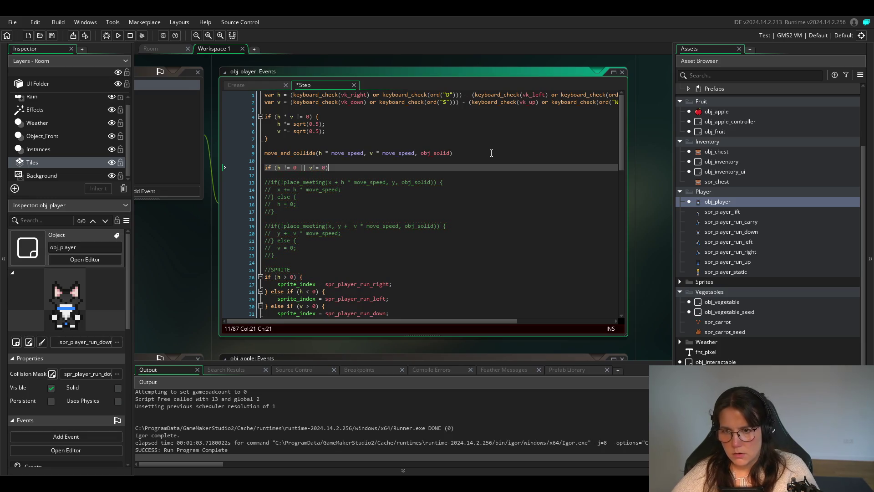
{"action": "key", "text": "Return"}
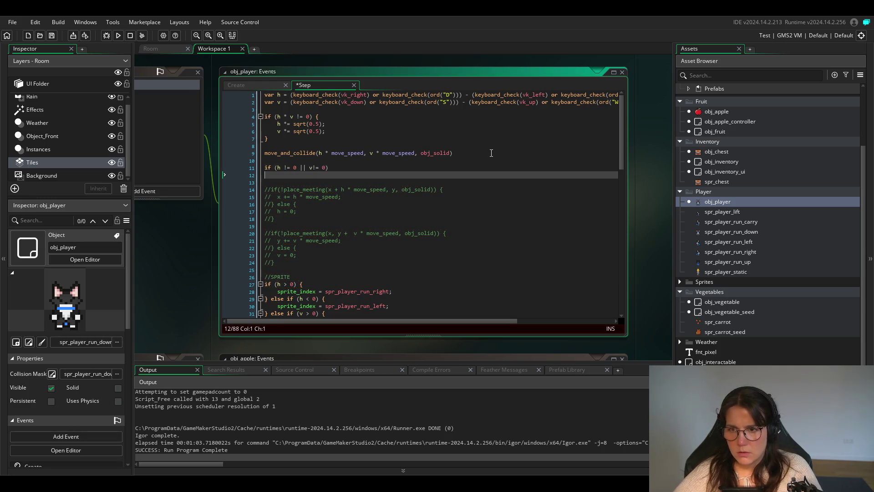
{"action": "key", "text": "BackSpace"}
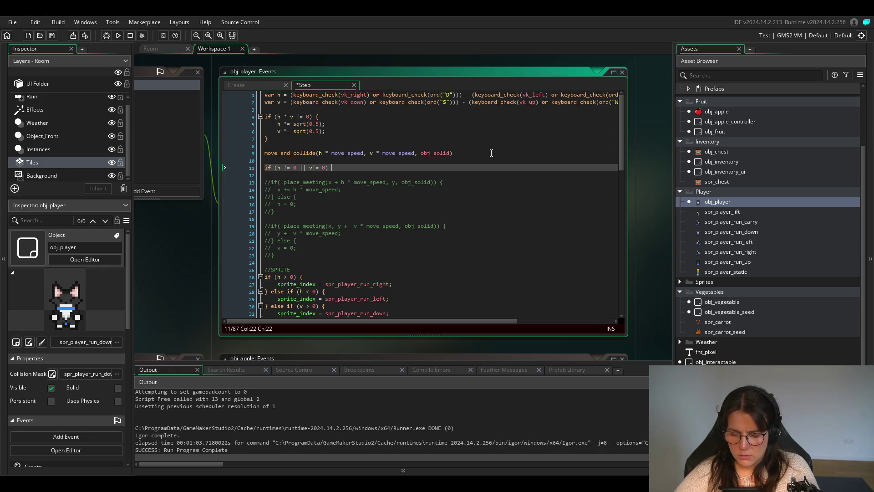
Add braces with an indented body and begin typing last_dir_x = inside them.
{"action": "type", "text": "{}"}
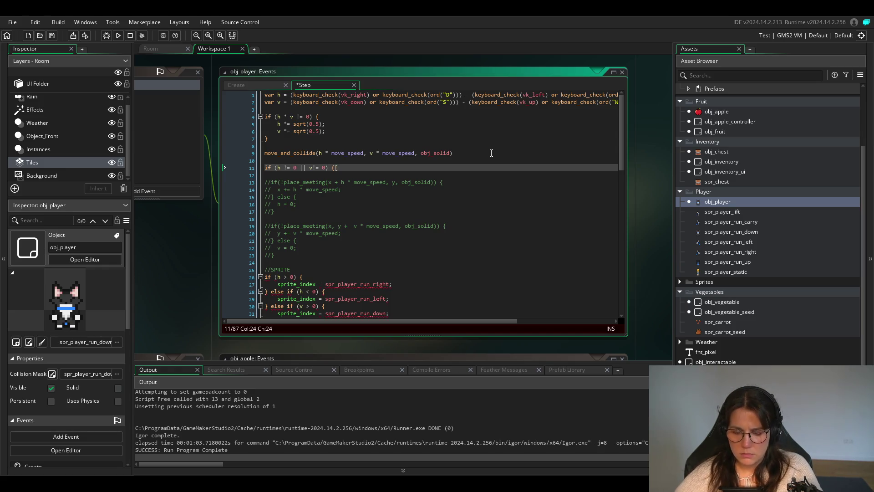
{"action": "type", "text": "}"}
{"action": "key", "text": "Return"}
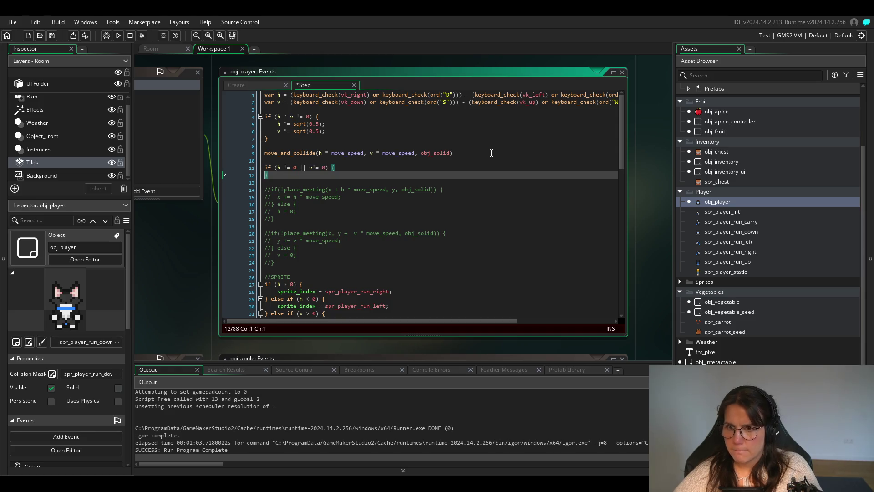
{"action": "key", "text": "Left"}
{"action": "key", "text": "Return"}
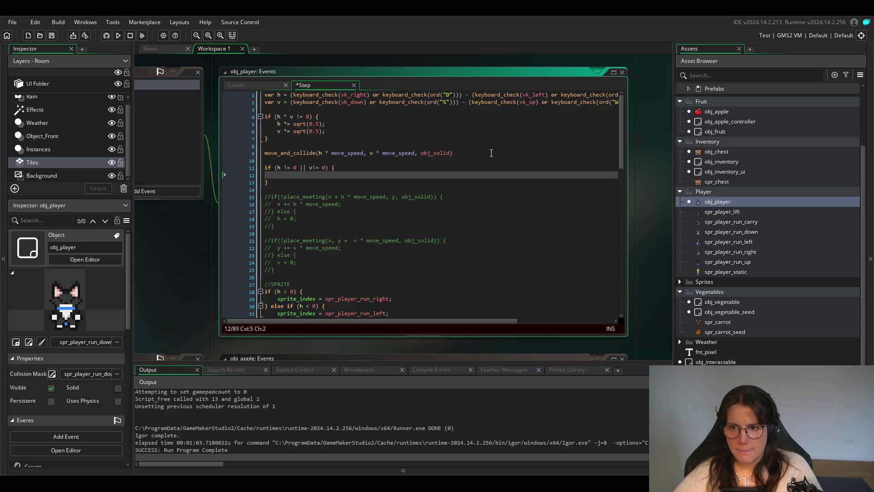
{"action": "type", "text": "last"}
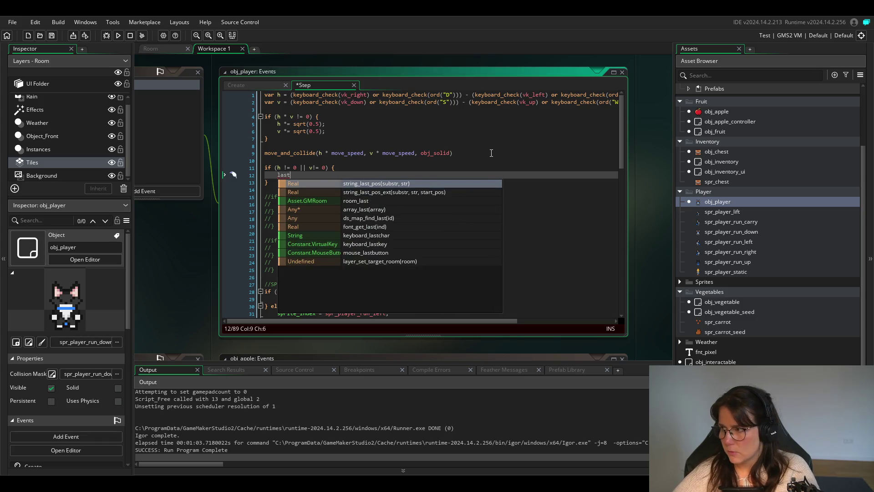
{"action": "type", "text": "_dir-"}
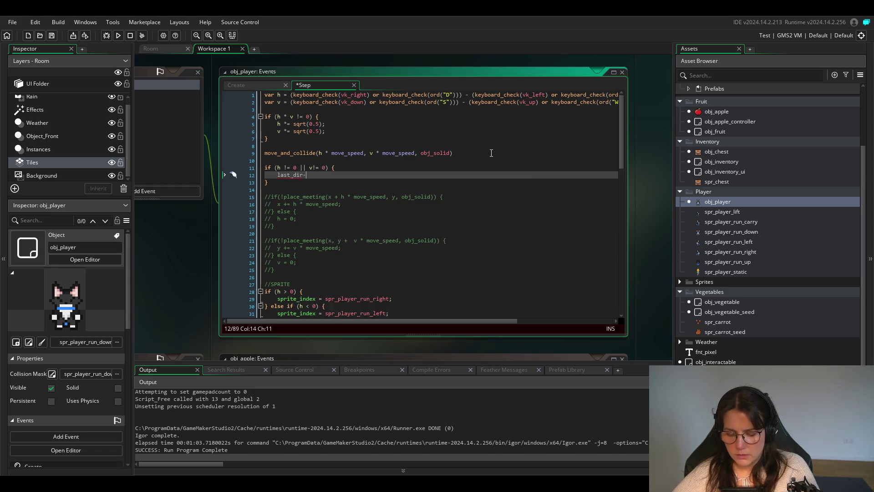
{"action": "type", "text": " x ="}
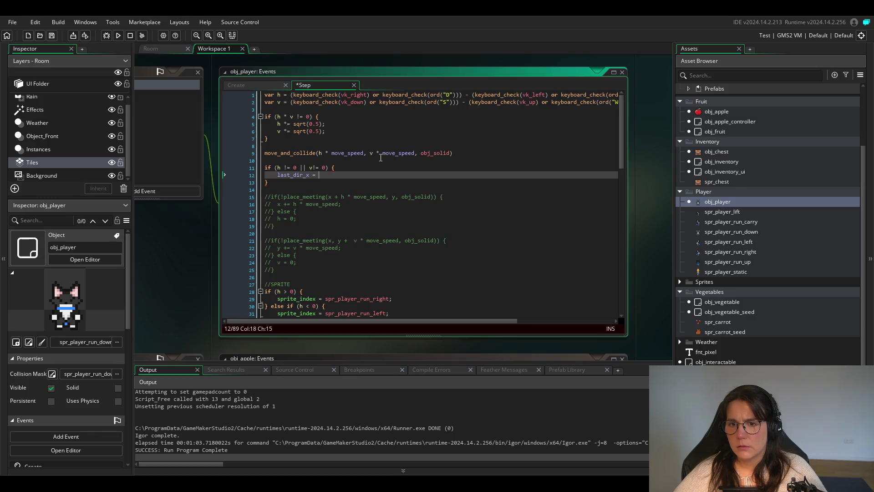
{"action": "left_click_drag", "start_coordinate": [455, 153], "coordinate": [206, 100]}
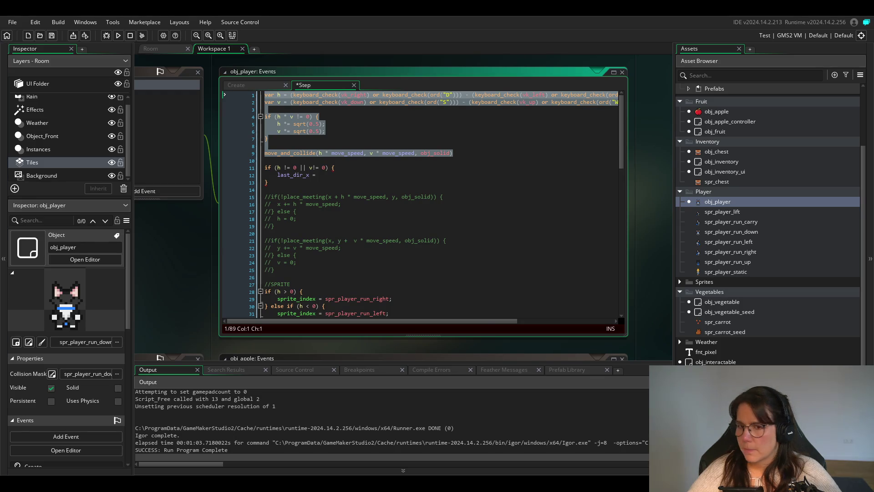
Drop the trial sign() call, set last_dir_x = h; and last_dir_y = v;, and save.
{"action": "left_click", "coordinate": [432, 175]}
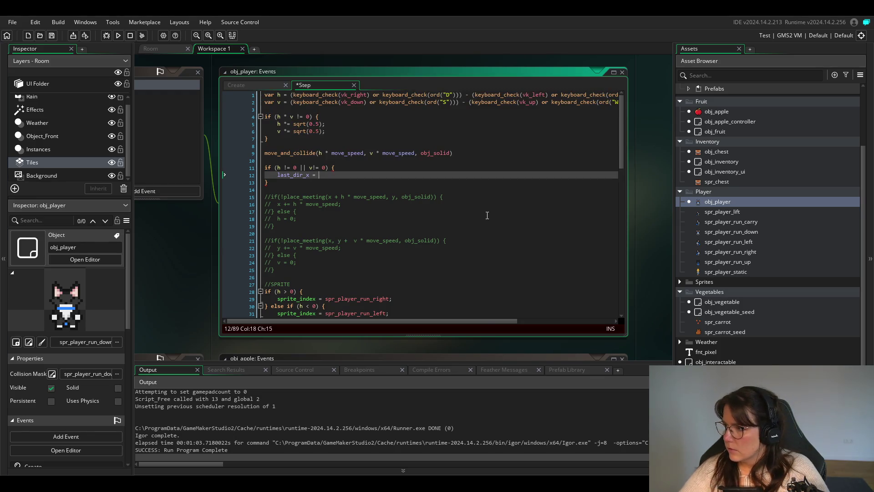
{"action": "type", "text": "si"}
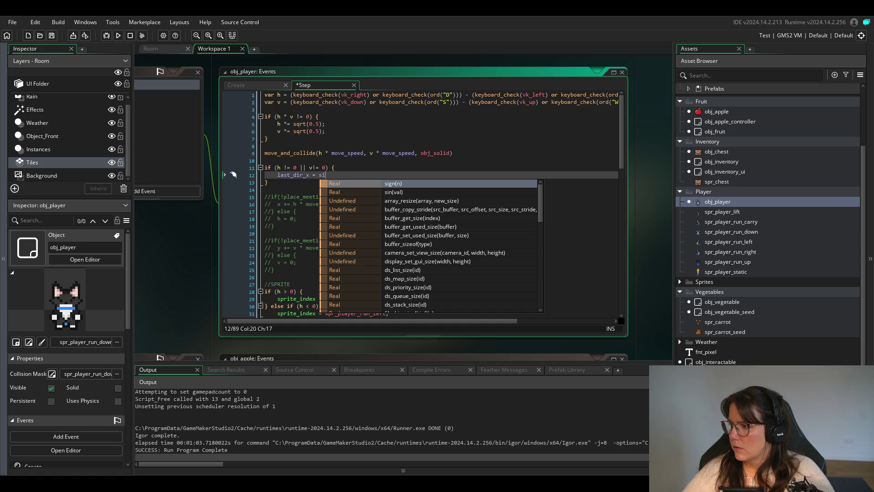
{"action": "left_click", "coordinate": [438, 182]}
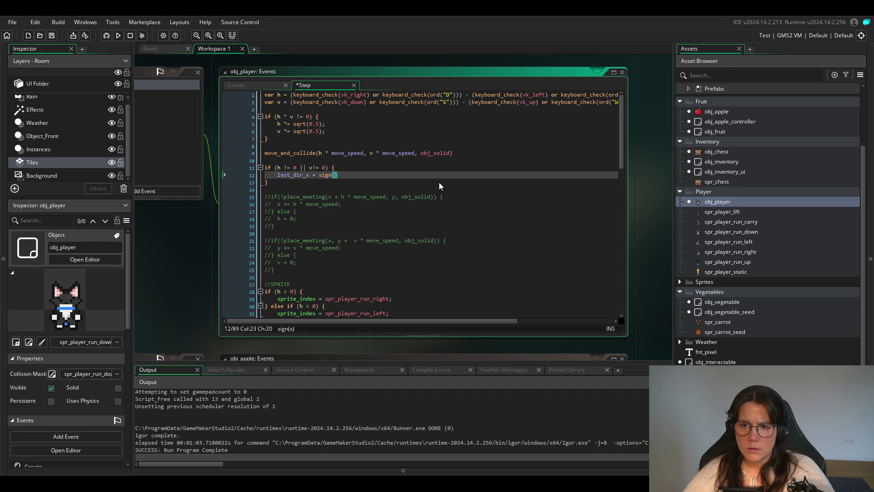
{"action": "mouse_move", "coordinate": [327, 180]}
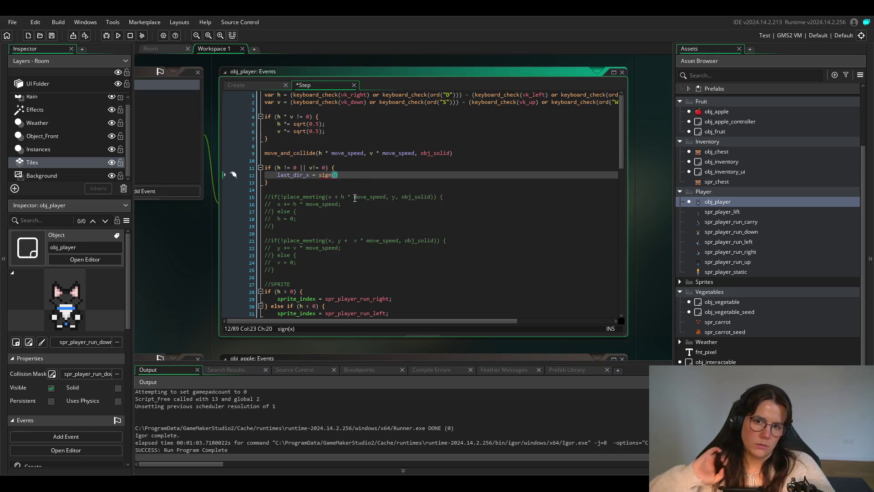
{"action": "left_click", "coordinate": [352, 173]}
{"action": "key", "text": "BackSpace"}
{"action": "key", "text": "BackSpace"}
{"action": "key", "text": "BackSpace"}
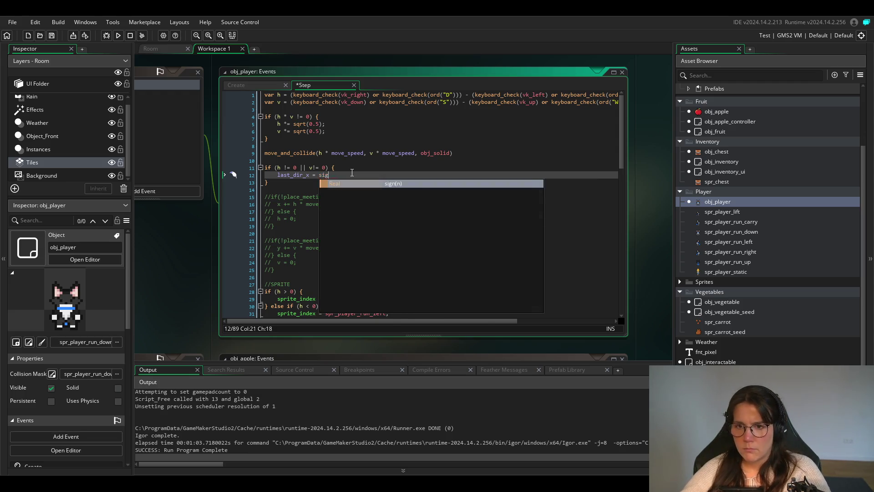
{"action": "key", "text": "BackSpace"}
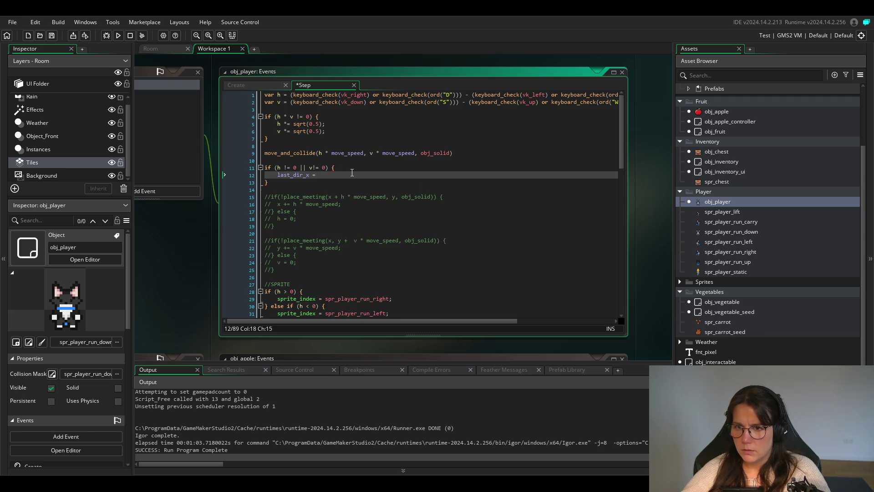
{"action": "type", "text": "h"}
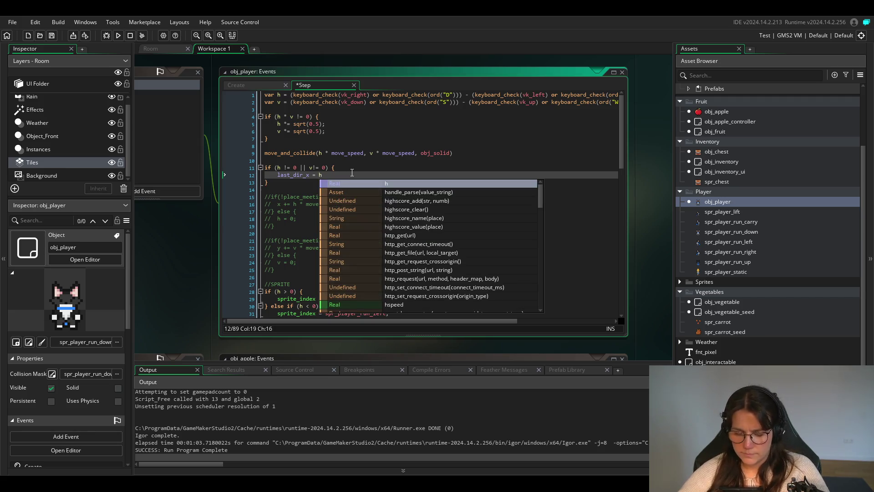
{"action": "type", "text": ";"}
{"action": "key", "text": "Return"}
{"action": "type", "text": "last_dir"}
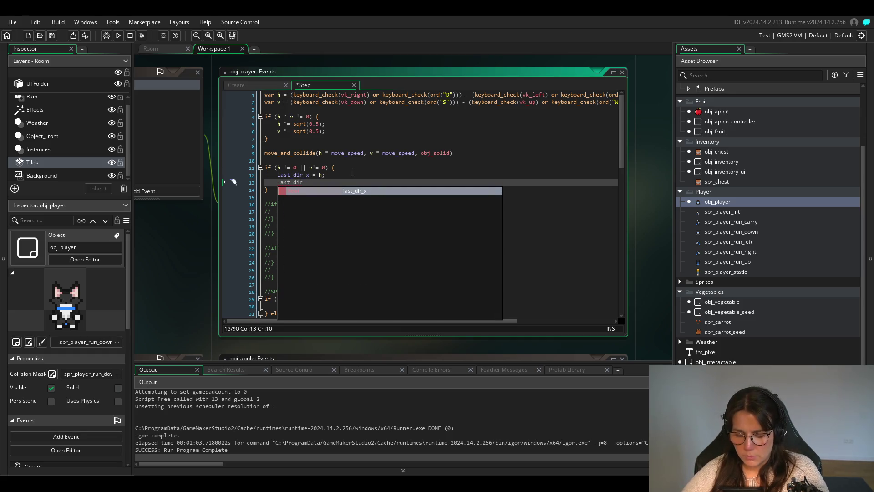
{"action": "type", "text": "_y = "}
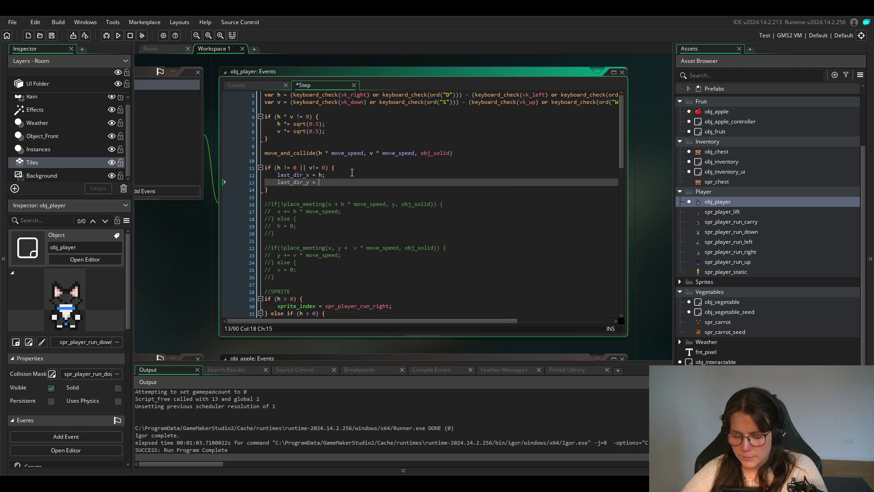
{"action": "type", "text": "v;"}
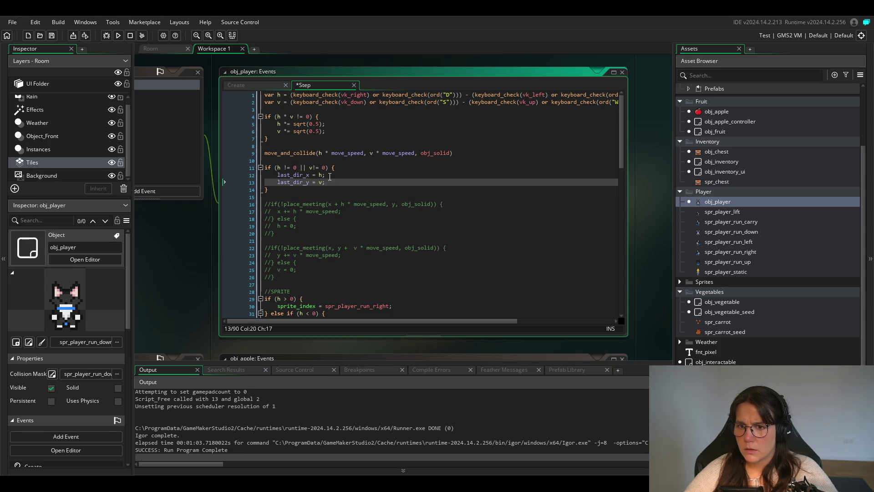
{"action": "key", "text": "ctrl+s"}
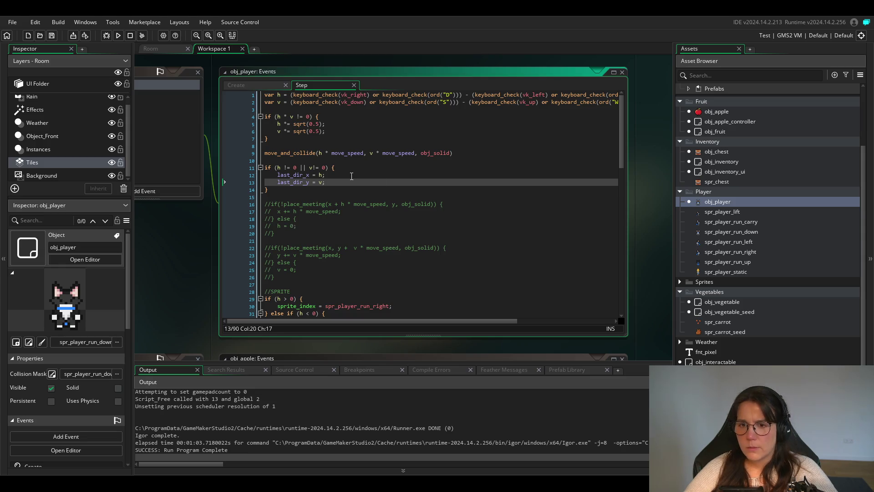
Below the last-direction block, declare var interact_distance = 16; on line 16.
{"action": "left_click", "coordinate": [283, 190]}
{"action": "key", "text": "Return"}
{"action": "key", "text": "Return"}
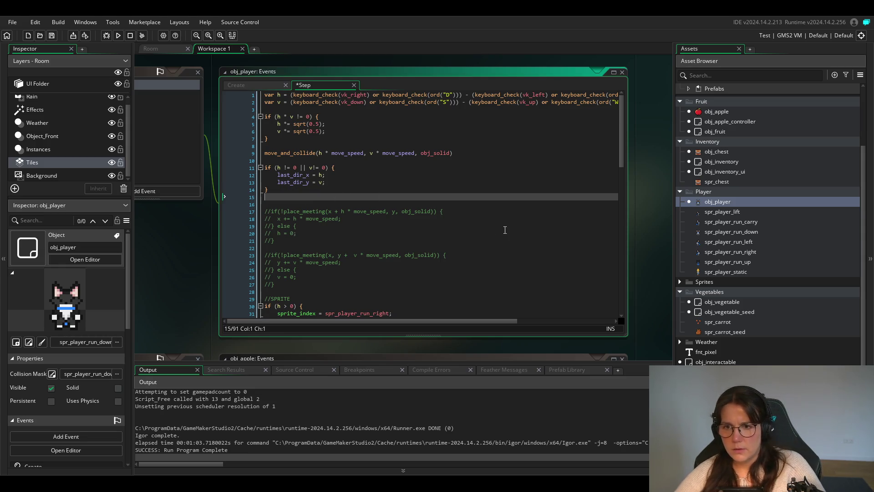
{"action": "type", "text": "var"}
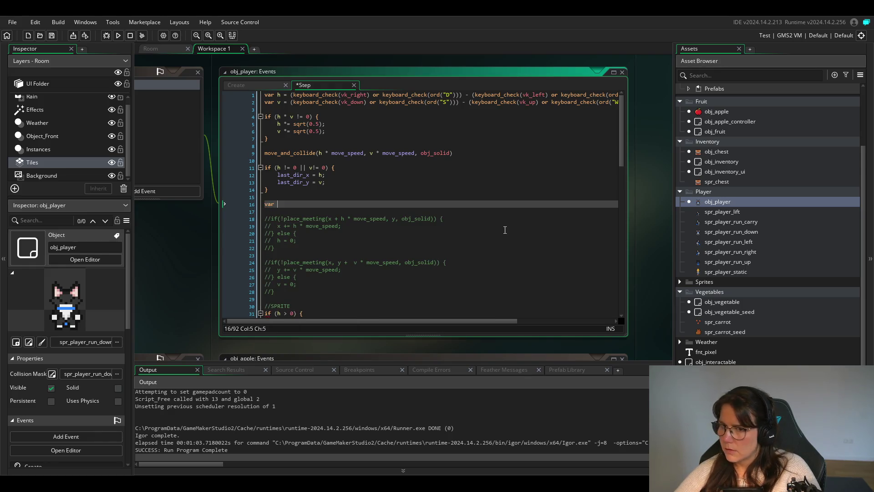
{"action": "scroll", "coordinate": [473, 244], "scroll_direction": "down", "scroll_amount": 4}
{"action": "scroll", "coordinate": [469, 248], "scroll_direction": "up", "scroll_amount": 4}
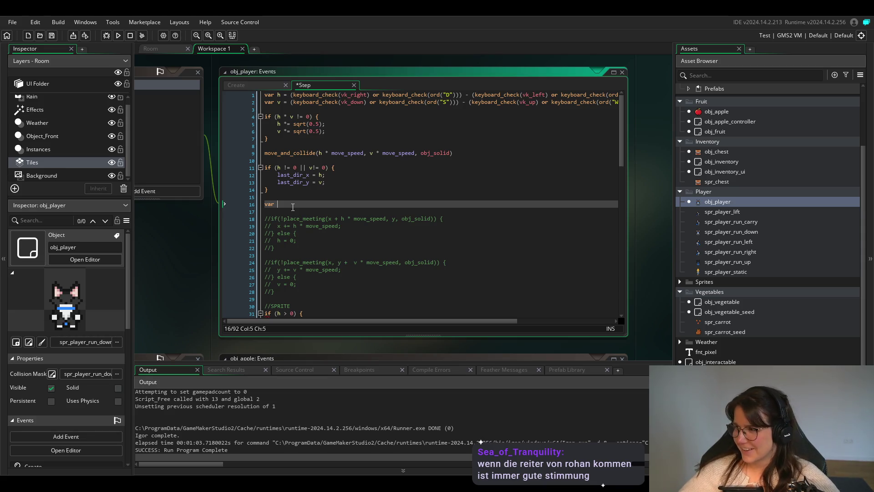
{"action": "type", "text": "interact"}
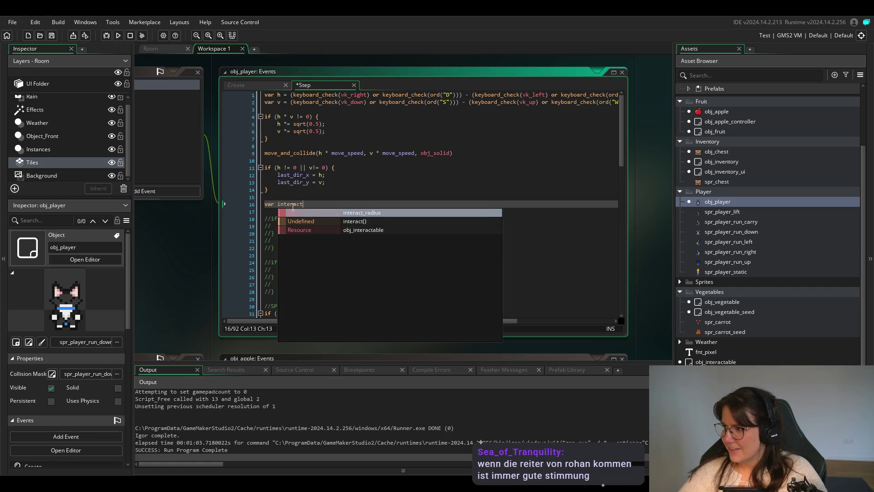
{"action": "type", "text": "_d"}
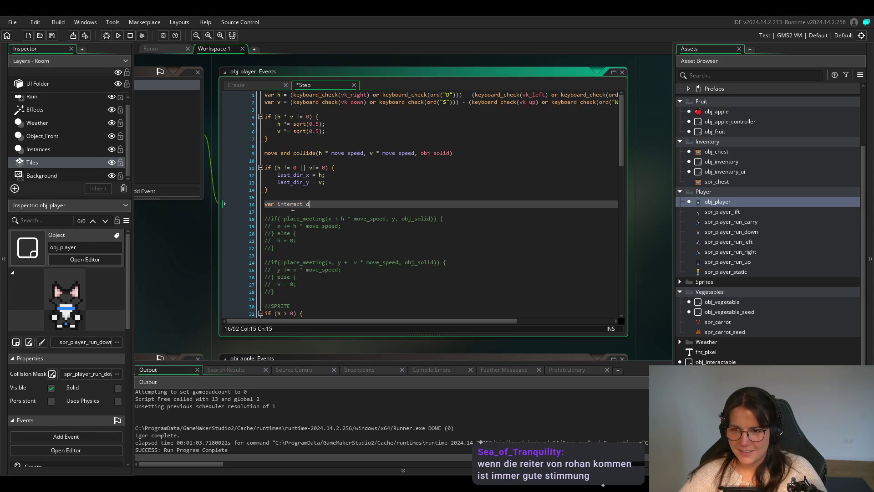
{"action": "type", "text": "istance = 1"}
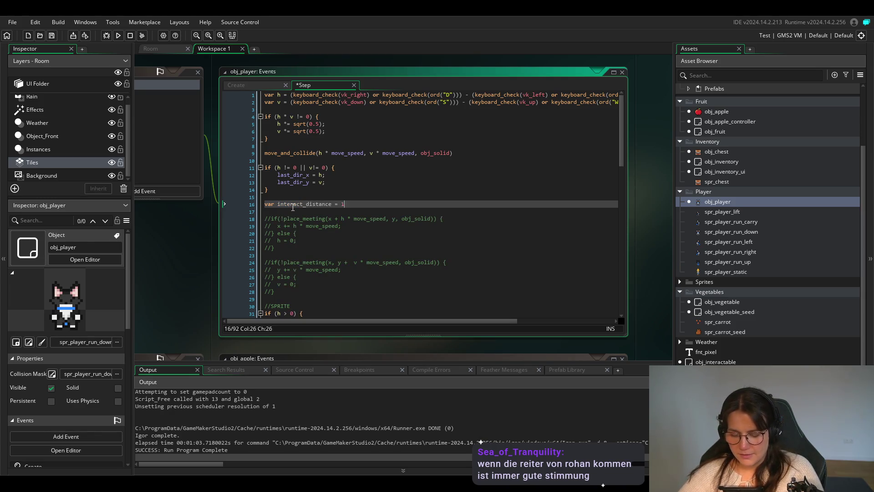
{"action": "type", "text": "6;"}
{"action": "key", "text": "Return"}
{"action": "key", "text": "Return"}
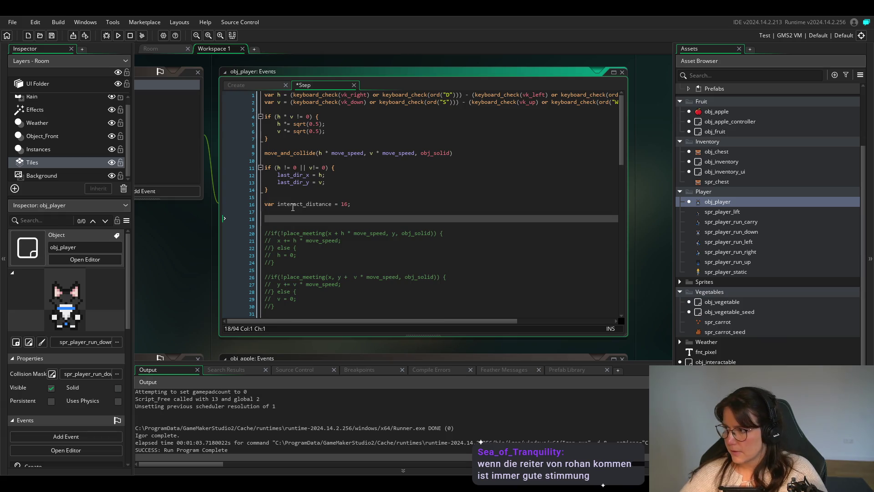
Add var check_x = x + last_dir_x * interact_distance; to the Step event.
{"action": "type", "text": "var "}
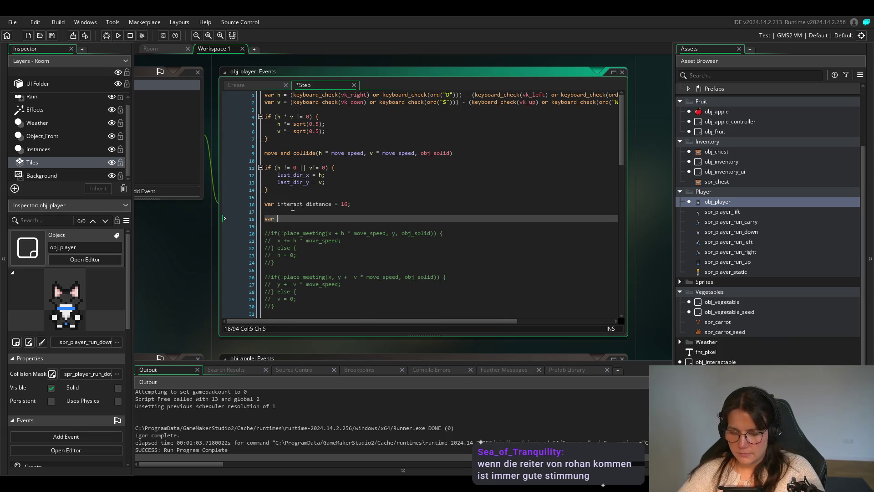
{"action": "type", "text": "che"}
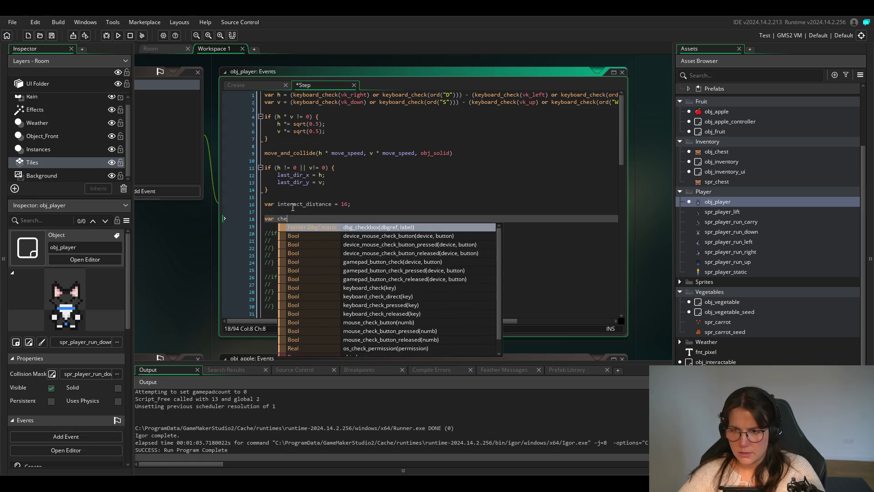
{"action": "type", "text": "k"}
{"action": "key", "text": "BackSpace"}
{"action": "type", "text": "c"}
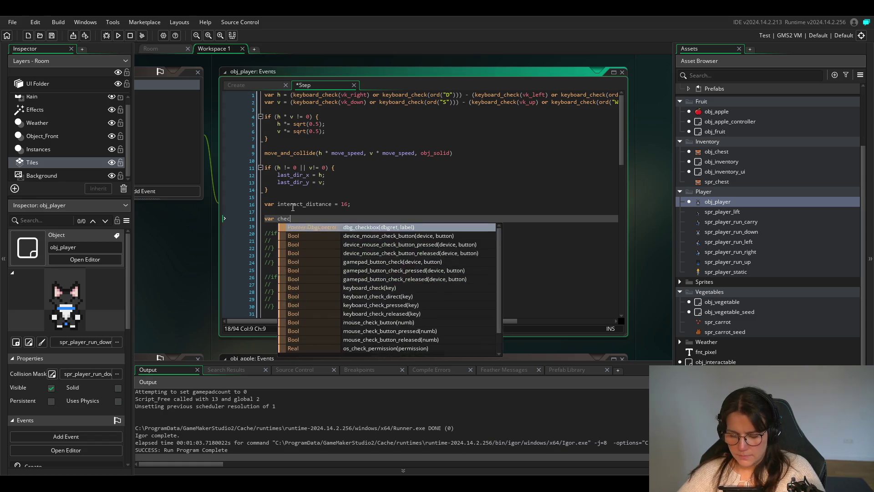
{"action": "type", "text": "k_x = "}
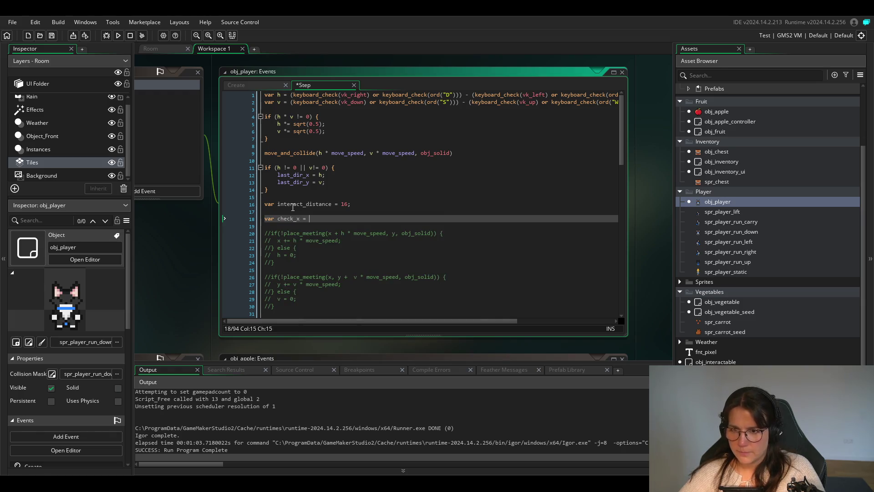
{"action": "type", "text": "x + "}
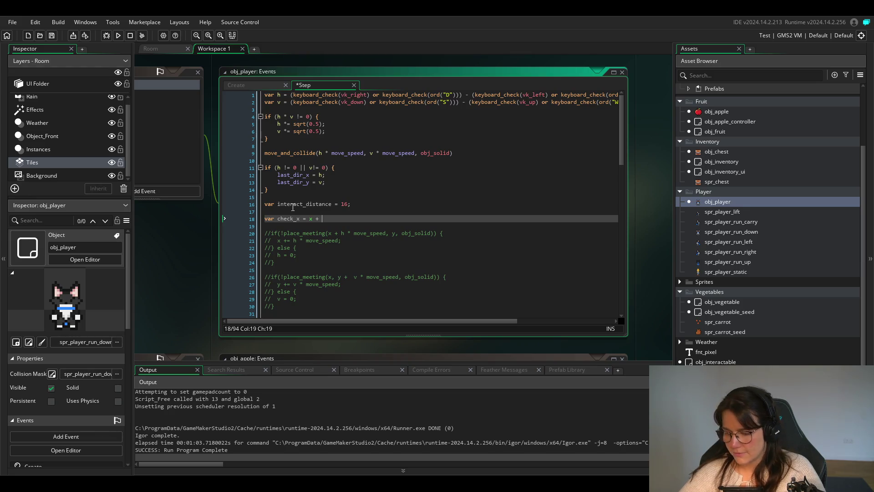
{"action": "type", "text": "last"}
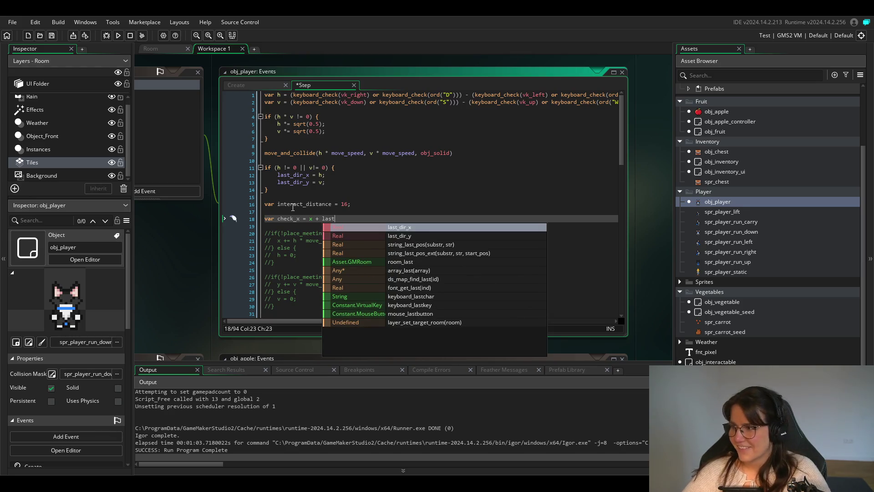
{"action": "key", "text": "Return"}
{"action": "type", "text": "* "}
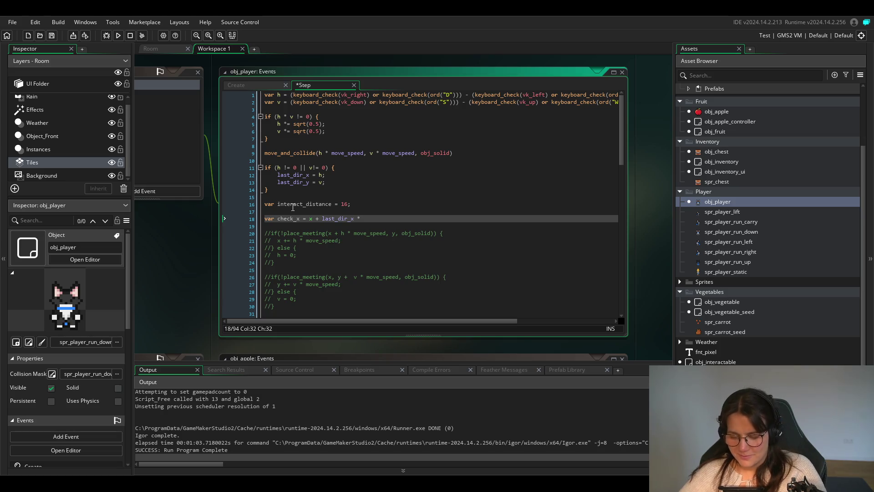
{"action": "type", "text": "inte"}
{"action": "key", "text": "Return"}
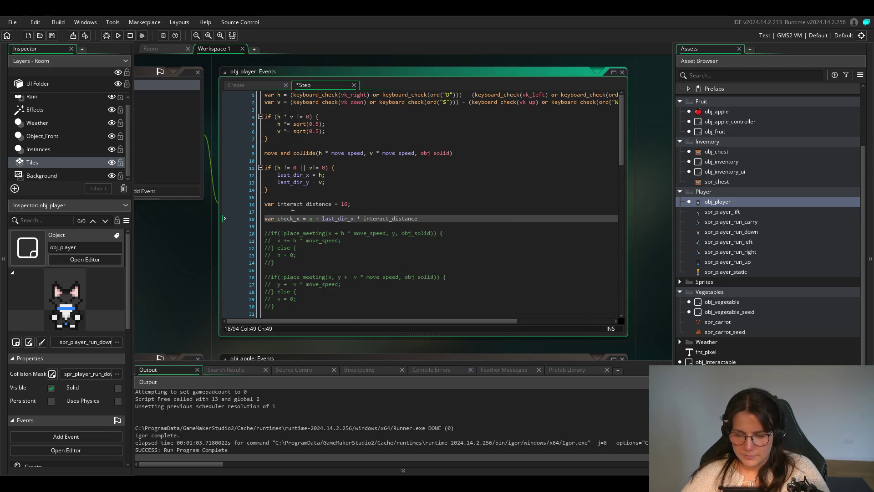
{"action": "type", "text": ";"}
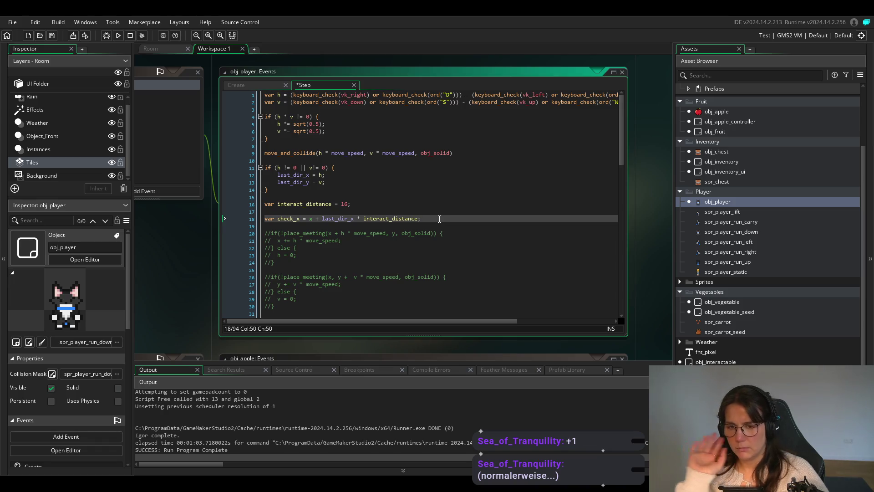
{"action": "key", "text": "Return"}
Add var check_y from y and last_dir_y * interact_distance, save, and switch to obj_world_controller's Create code.
{"action": "type", "text": "va"}
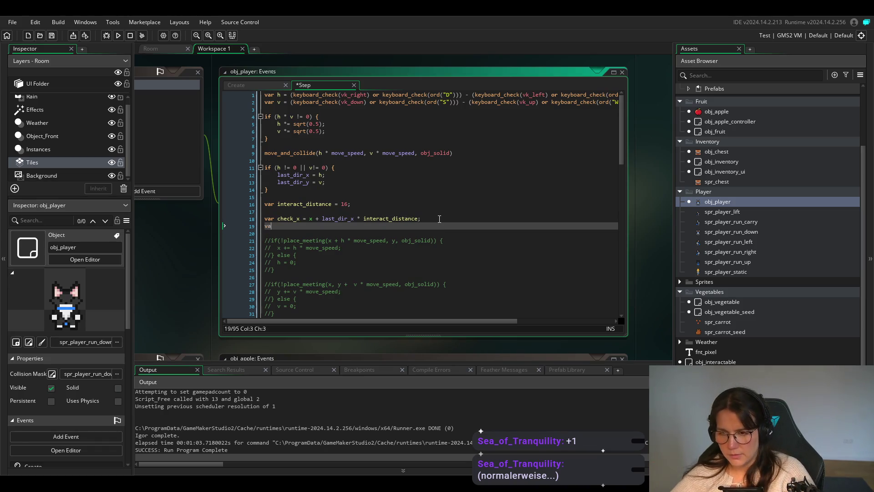
{"action": "type", "text": "r check_"}
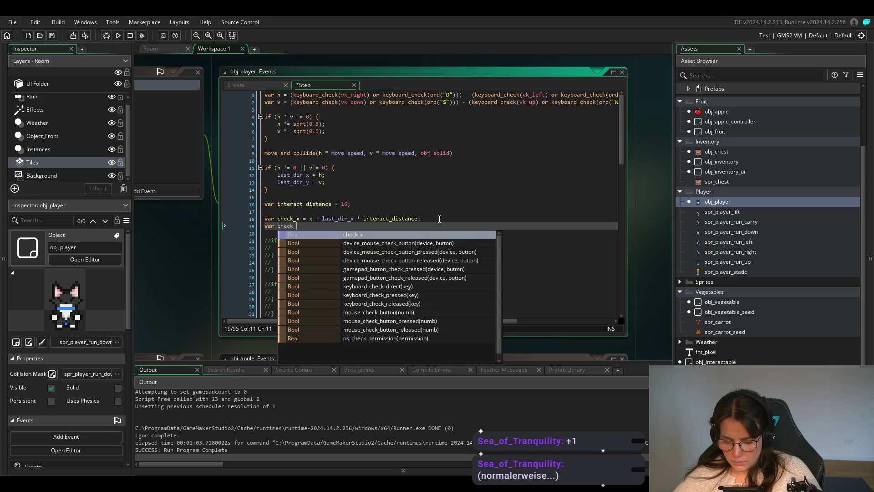
{"action": "type", "text": "y = "}
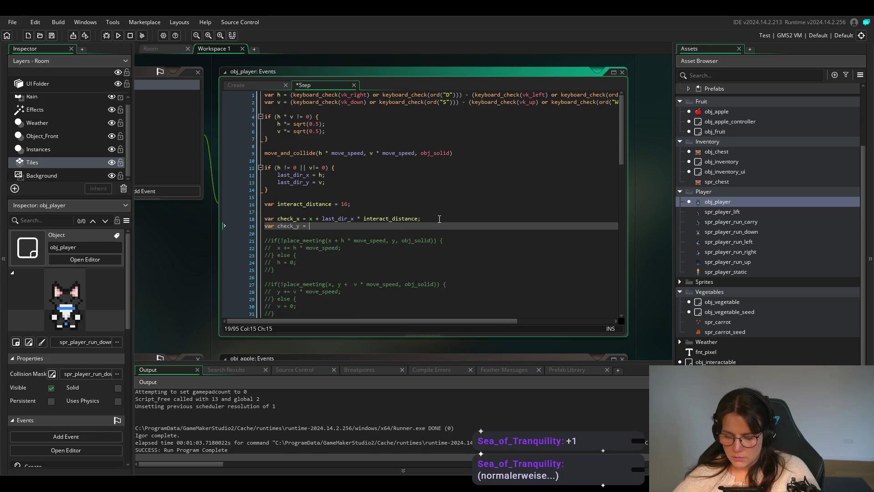
{"action": "type", "text": "y ="}
{"action": "key", "text": "BackSpace"}
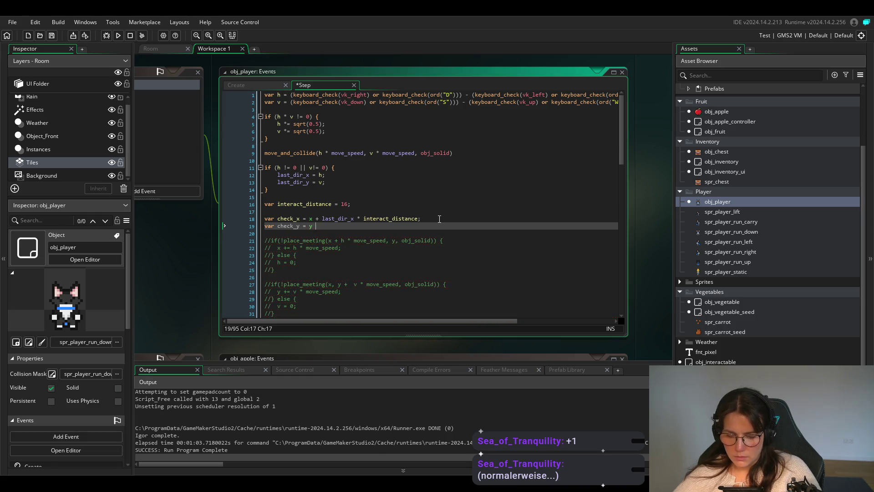
{"action": "type", "text": "+ last"}
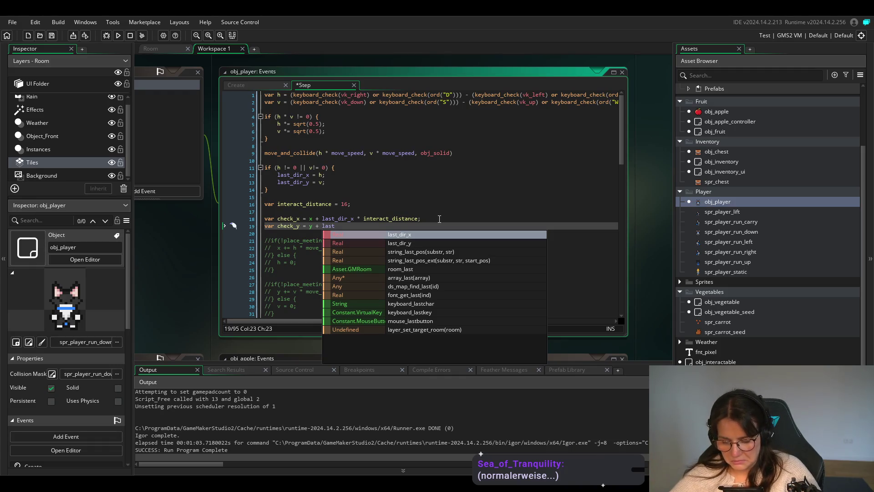
{"action": "type", "text": "_dir"}
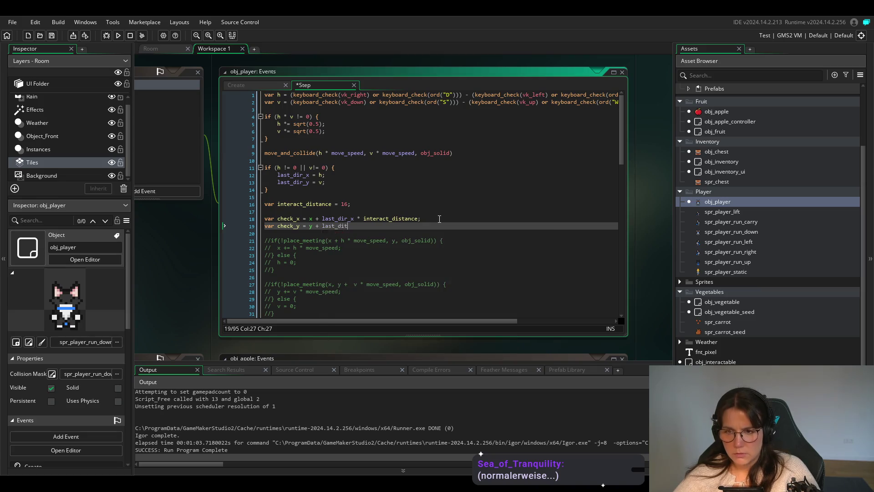
{"action": "key", "text": "Escape"}
{"action": "type", "text": "_y "}
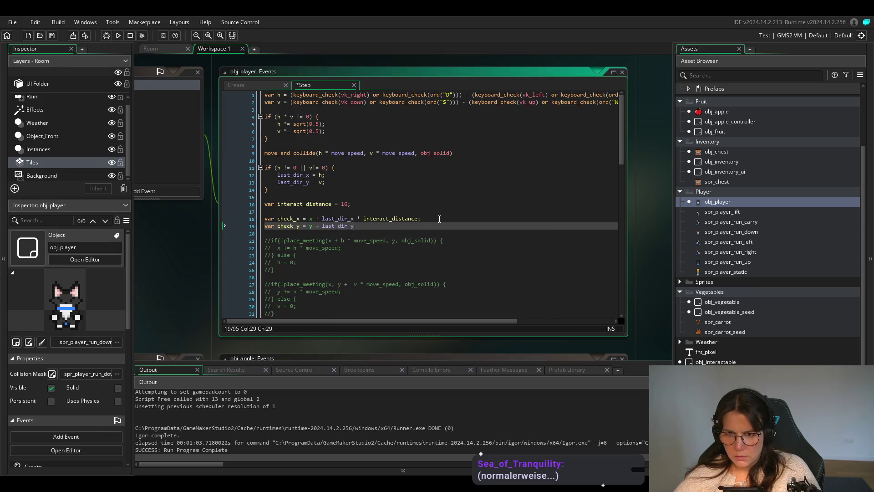
{"action": "type", "text": "* in"}
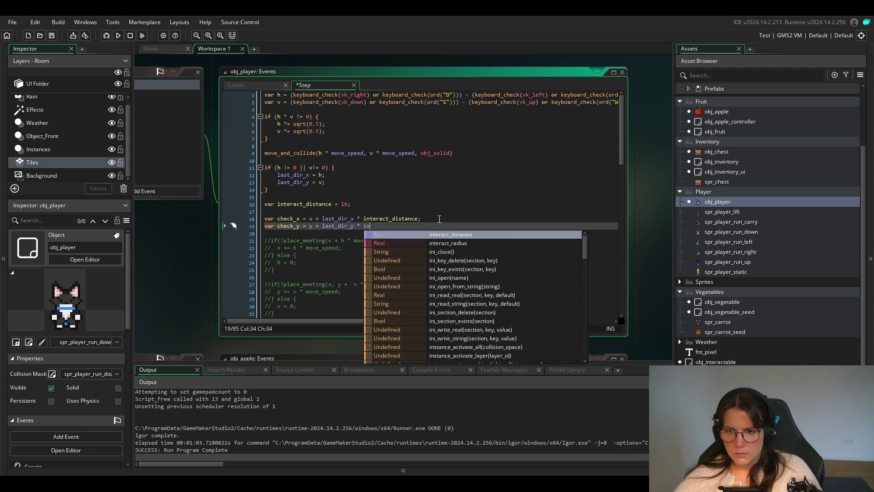
{"action": "key", "text": "Return"}
{"action": "type", "text": ";"}
{"action": "key", "text": "ctrl+s"}
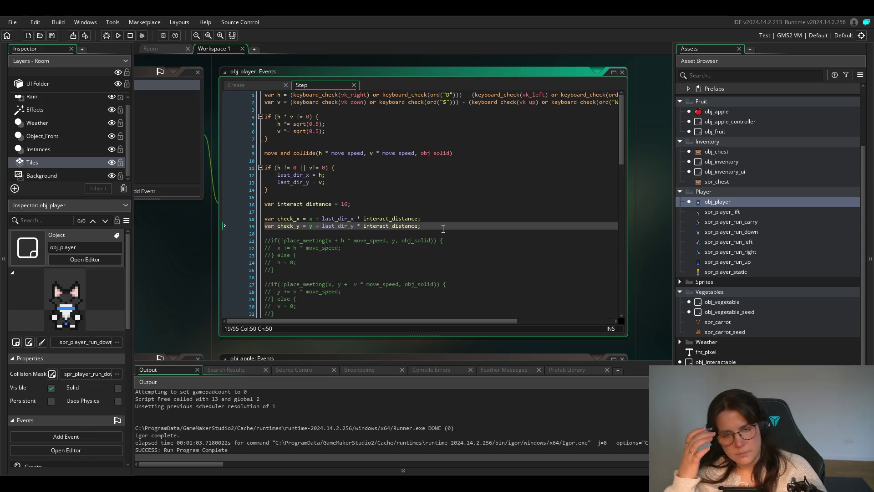
{"action": "key", "text": "Return"}
{"action": "key", "text": "Return"}
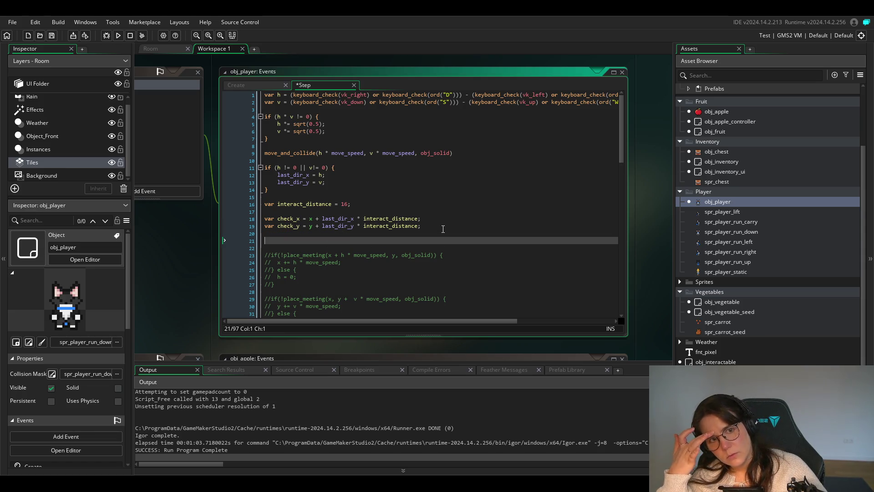
{"action": "key", "text": "ctrl+Tab"}
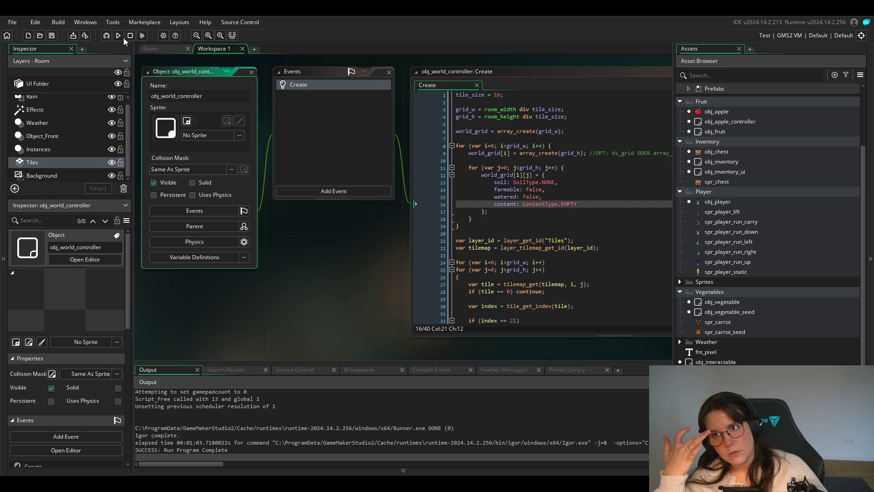
Compare the room's tile layout with the grid_h setup in obj_world_controller's Create code, then reopen obj_player's Step event.
{"action": "left_click", "coordinate": [158, 49]}
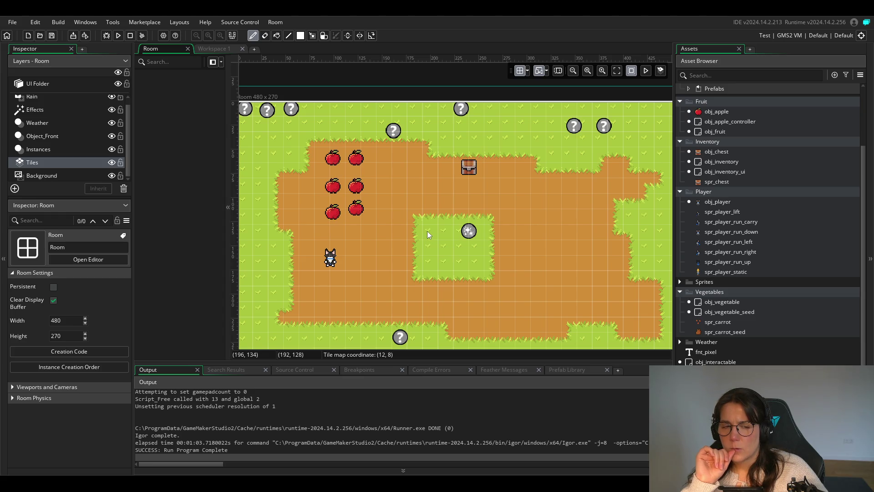
{"action": "double_click", "coordinate": [717, 201]}
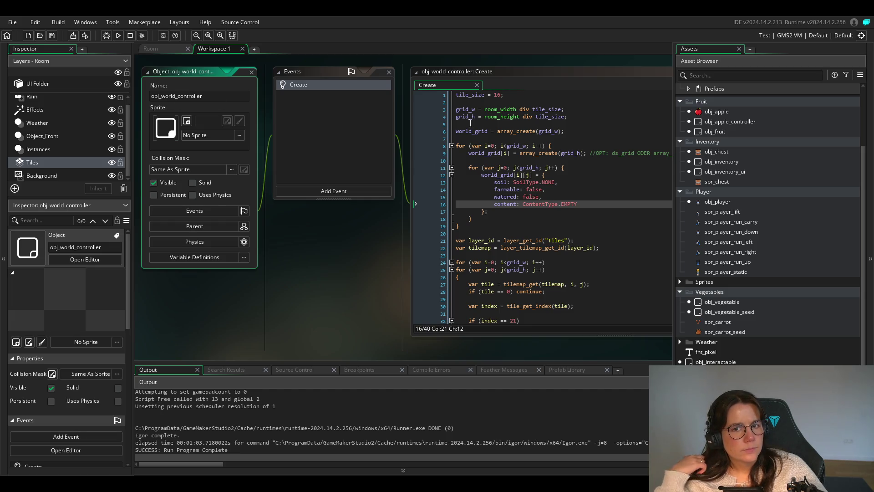
{"action": "left_click", "coordinate": [549, 117]}
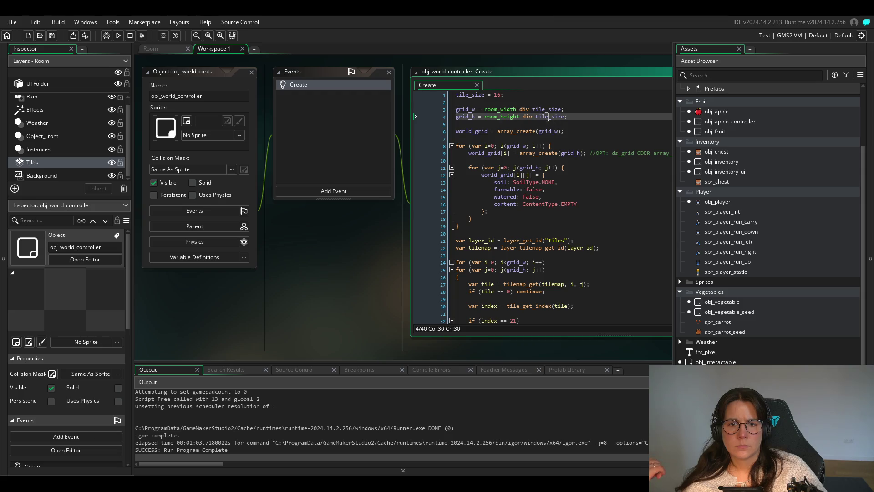
{"action": "key", "text": "ctrl+Left"}
{"action": "key", "text": "ctrl+Left"}
{"action": "key", "text": "ctrl+Left"}
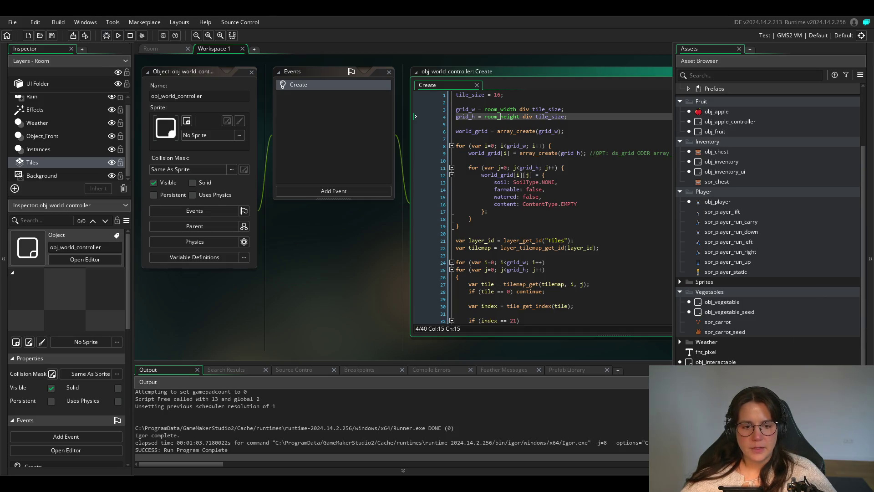
{"action": "key", "text": "ctrl+Tab"}
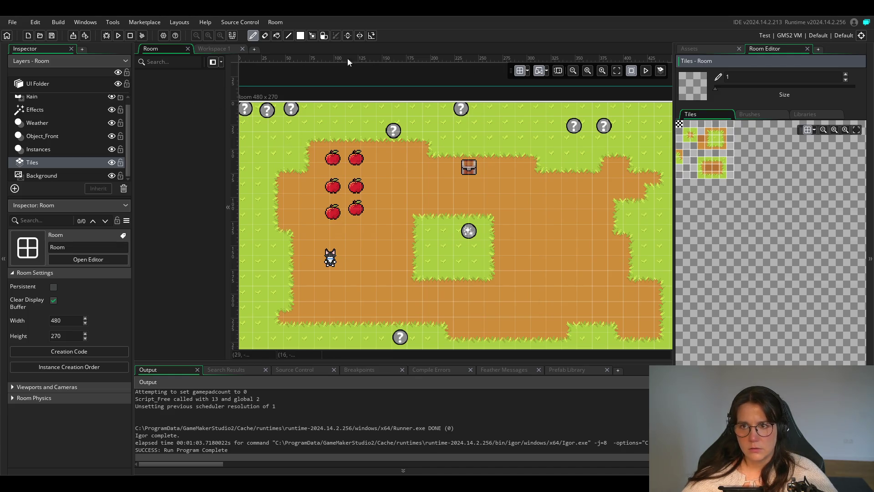
{"action": "left_click", "coordinate": [207, 49]}
{"action": "scroll", "coordinate": [515, 233], "scroll_direction": "down", "scroll_amount": 3}
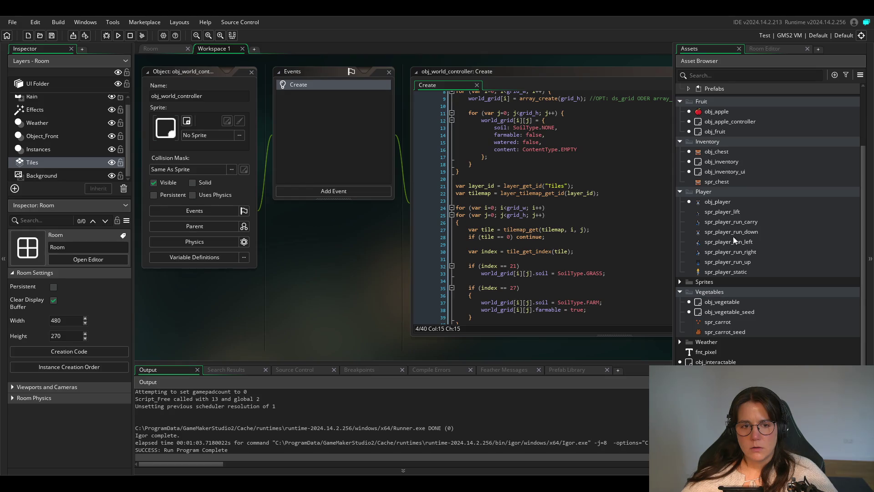
{"action": "double_click", "coordinate": [719, 202]}
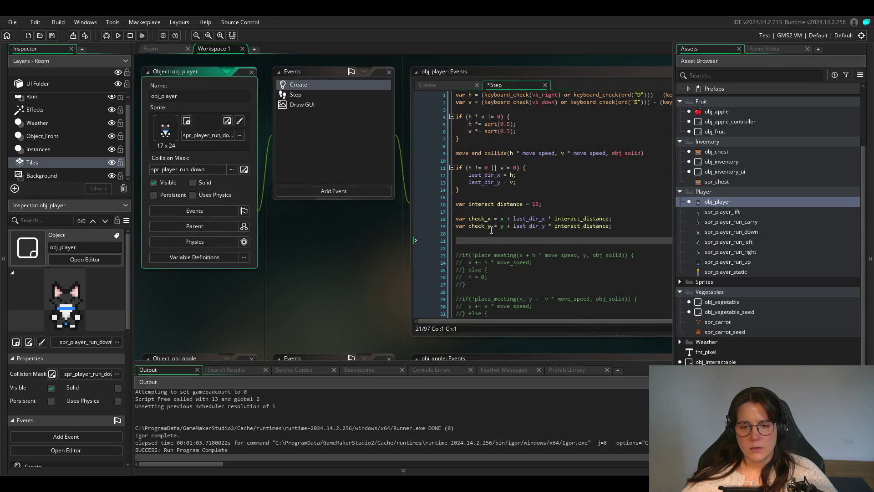
Add var cell_x = floor(check_x / 16); and var cell_y = floor(check_y / 16);, then save.
{"action": "left_click", "coordinate": [489, 240]}
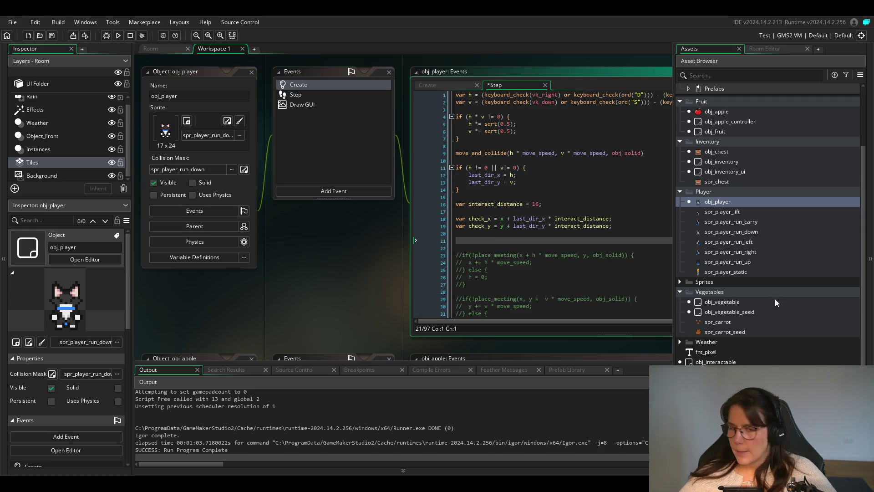
{"action": "type", "text": "var "}
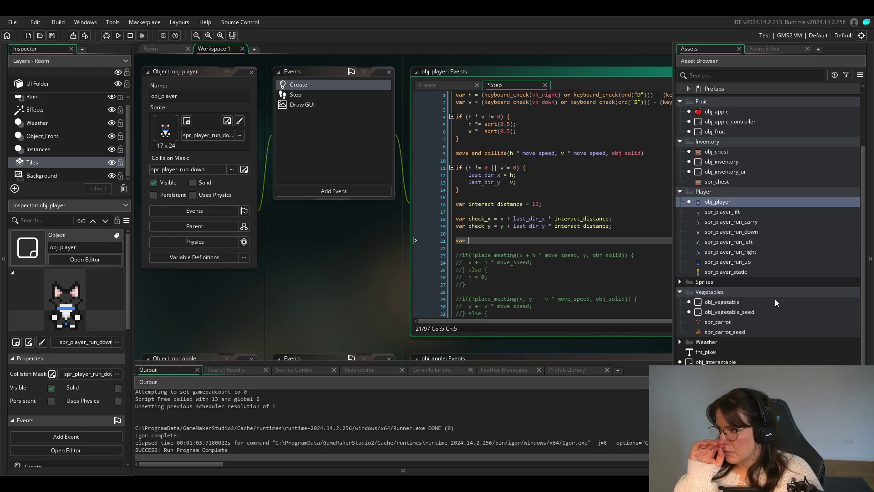
{"action": "type", "text": "ceel"}
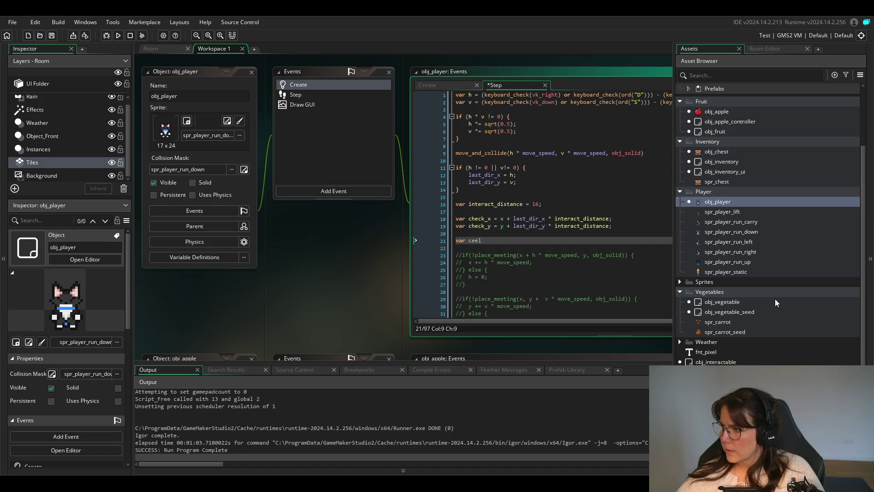
{"action": "key", "text": "BackSpace"}
{"action": "key", "text": "BackSpace"}
{"action": "type", "text": "ll_x"}
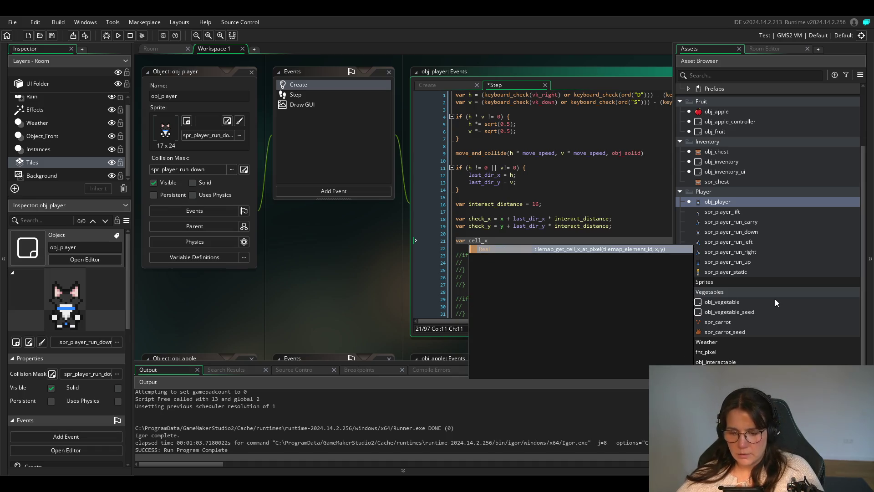
{"action": "type", "text": " = flo"}
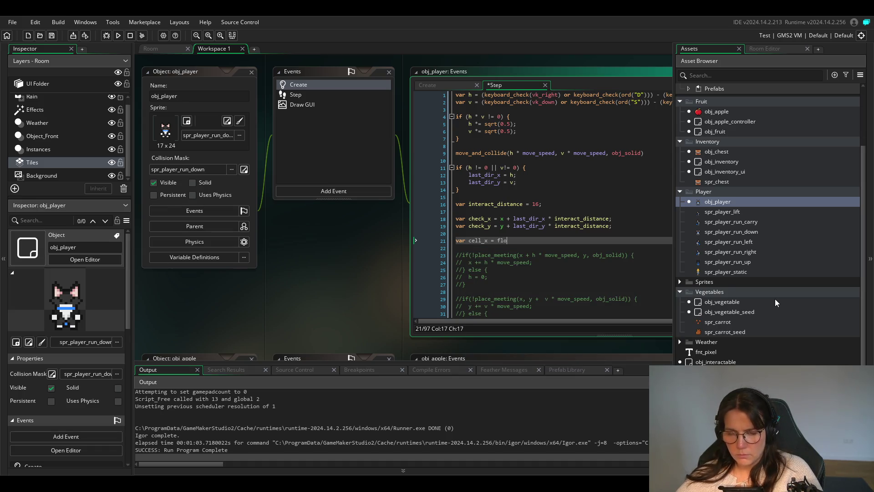
{"action": "type", "text": "or"}
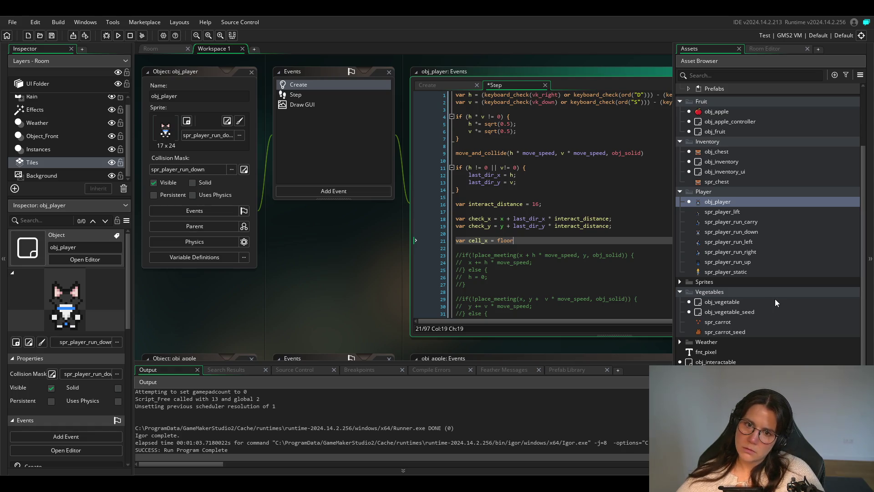
{"action": "type", "text": "("}
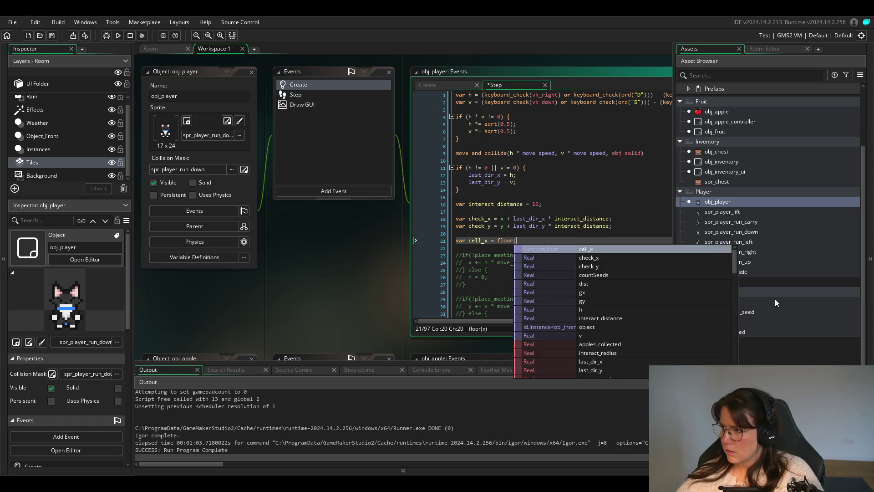
{"action": "type", "text": "check_x "}
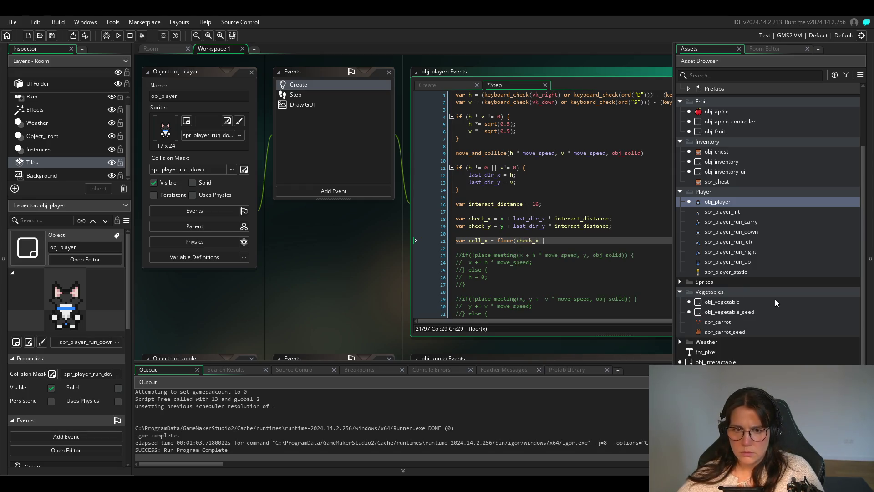
{"action": "type", "text": "/ "}
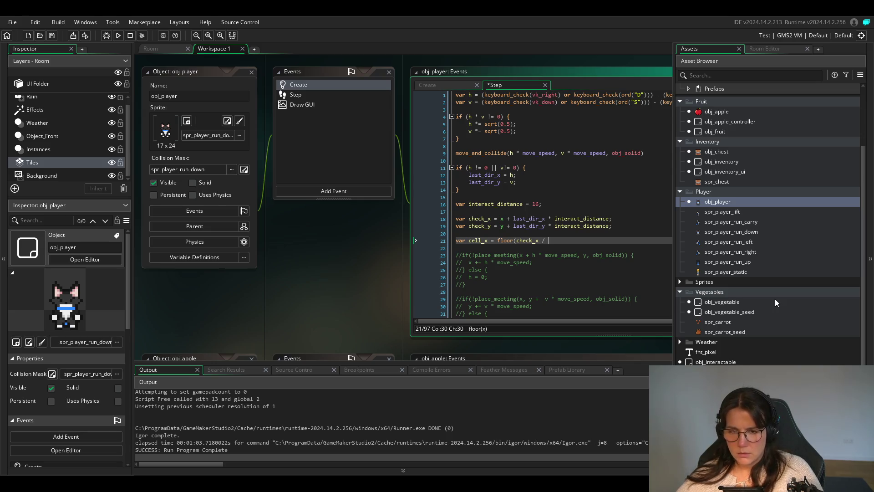
{"action": "type", "text": "16"}
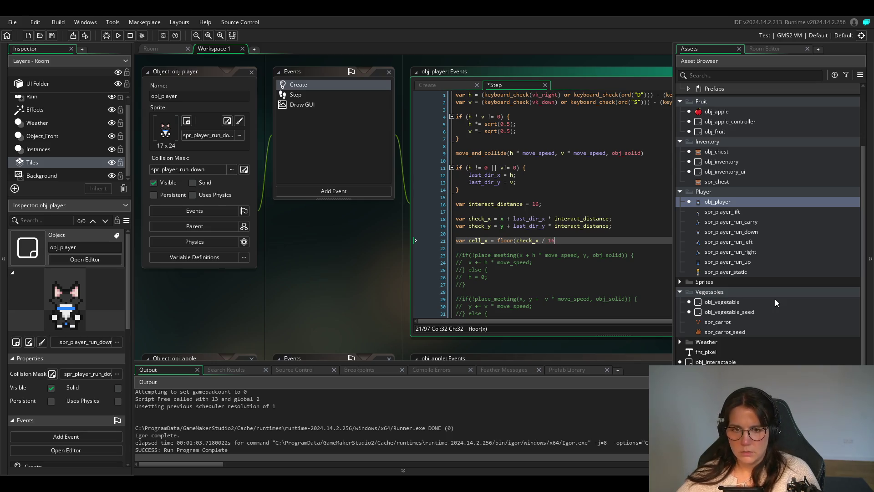
{"action": "type", "text": ")"}
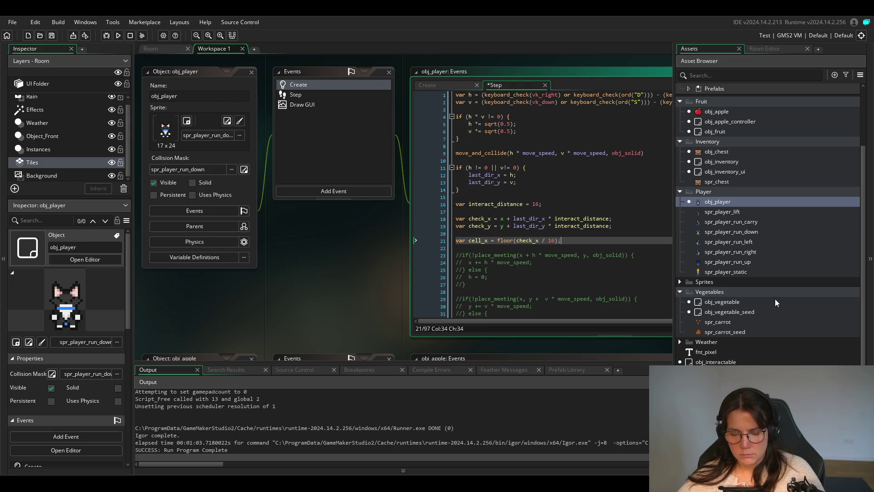
{"action": "type", "text": ";"}
{"action": "key", "text": "Return"}
{"action": "type", "text": "ar ce"}
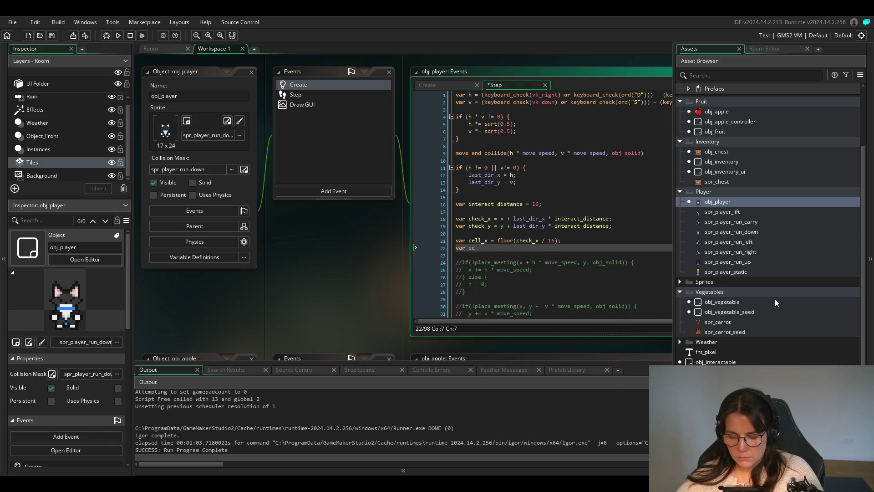
{"action": "type", "text": "ll_y "}
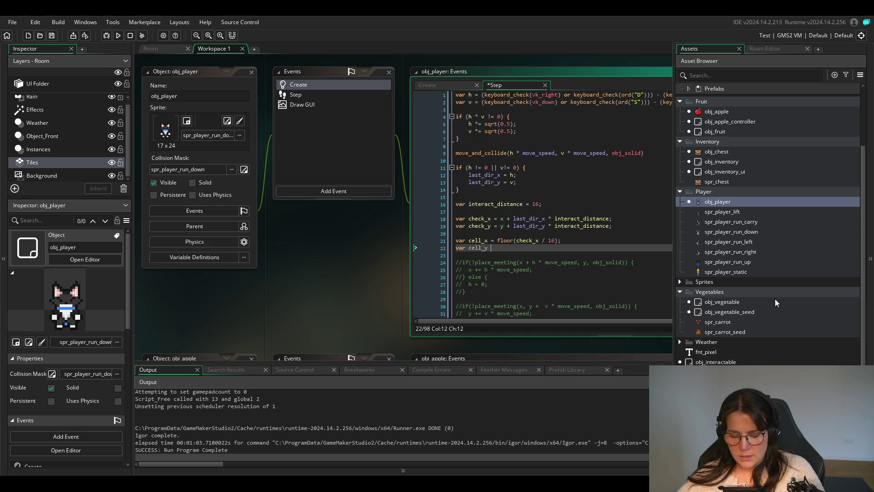
{"action": "type", "text": "= floor"}
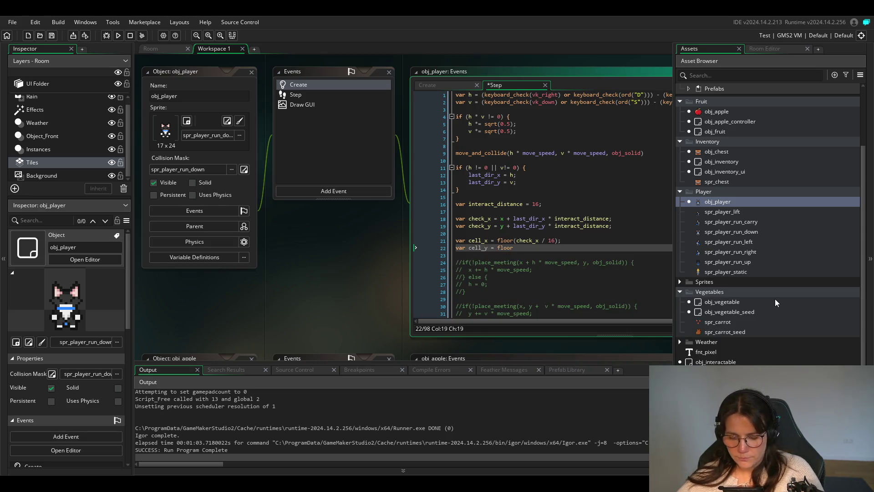
{"action": "type", "text": "(check_"}
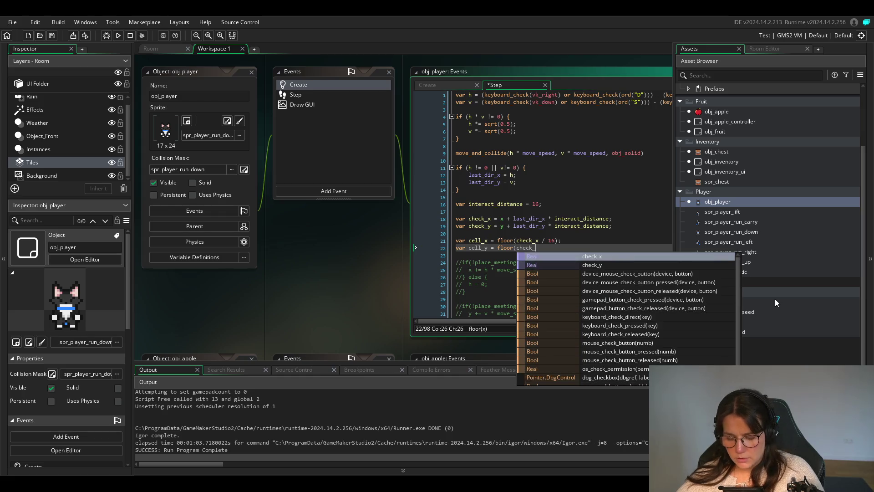
{"action": "type", "text": "y / "}
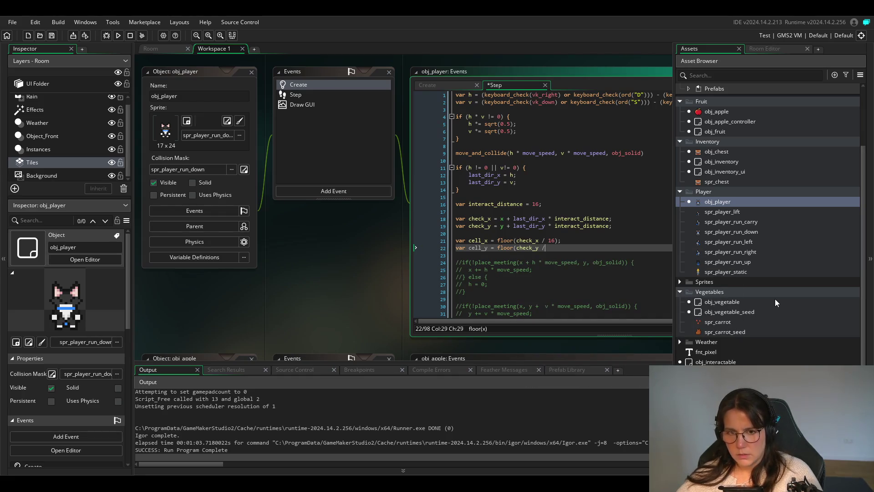
{"action": "type", "text": "16);"}
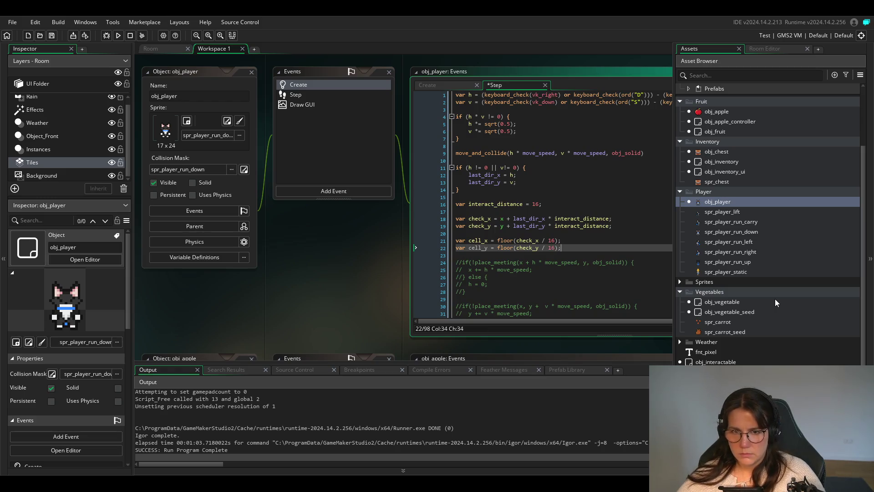
{"action": "key", "text": "ctrl+s"}
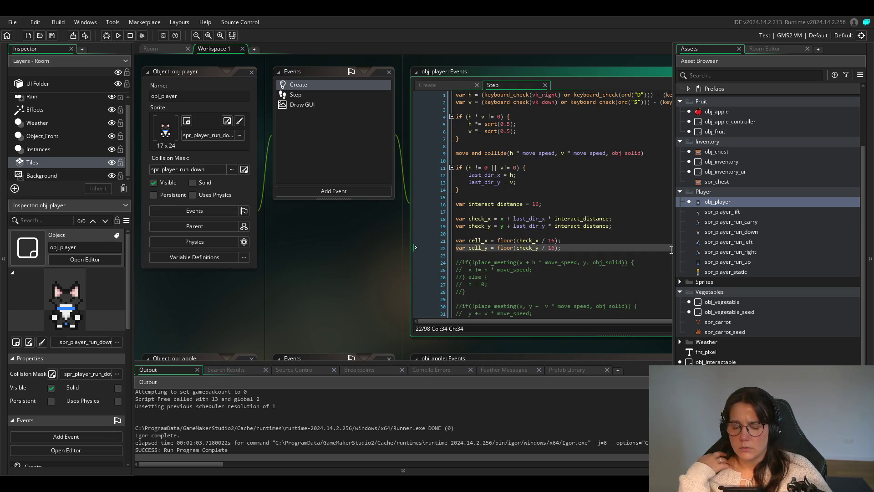
{"action": "left_click", "coordinate": [574, 241]}
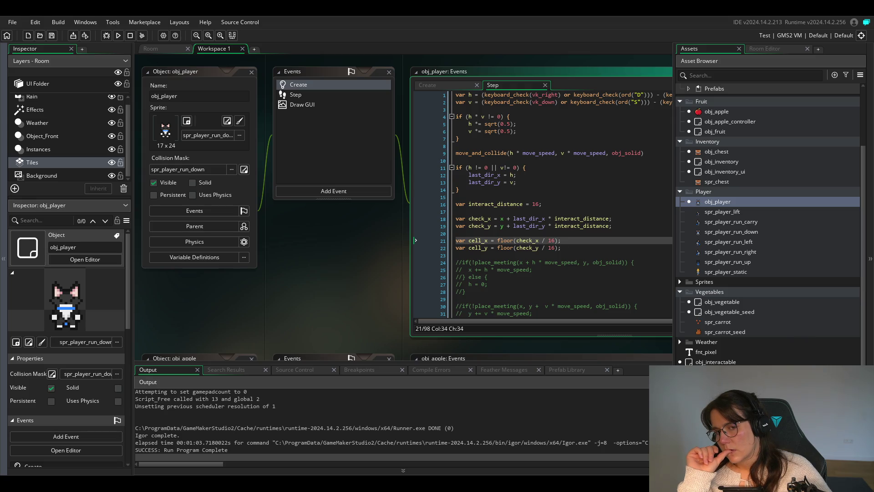
{"action": "scroll", "coordinate": [546, 249], "scroll_direction": "down", "scroll_amount": 3}
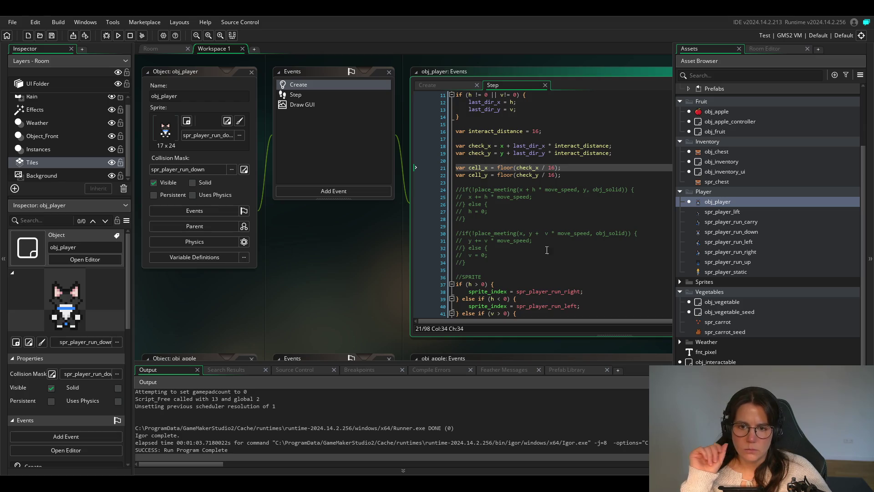
Move the last-direction, interact_distance, check and cell lines to just below the //FARMING comment.
{"action": "scroll", "coordinate": [541, 202], "scroll_direction": "up", "scroll_amount": 3}
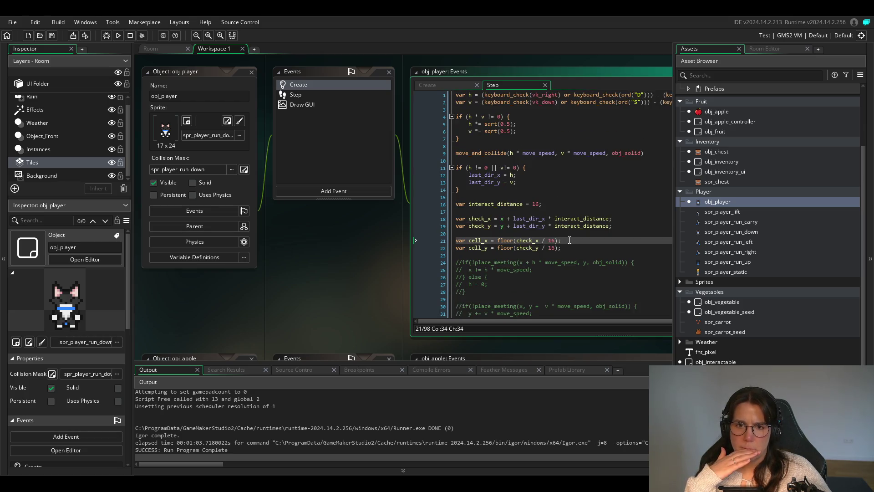
{"action": "left_click_drag", "start_coordinate": [573, 248], "coordinate": [410, 167]}
{"action": "key", "text": "ctrl+c"}
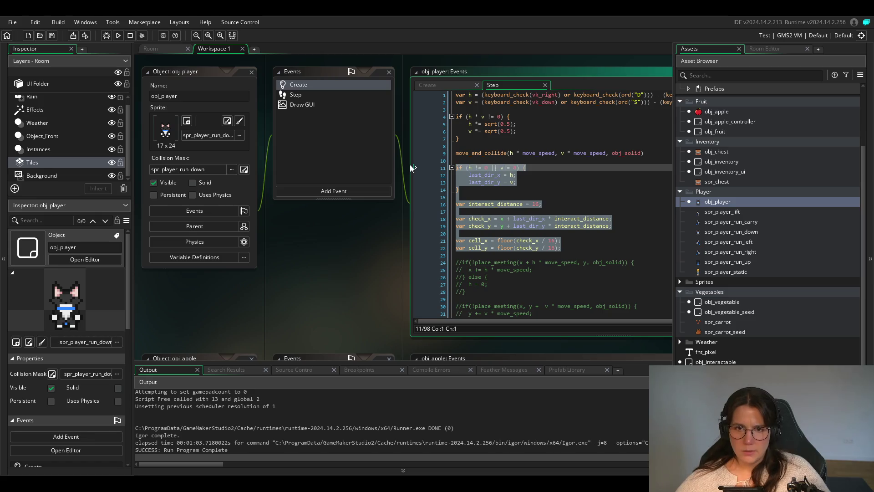
{"action": "key", "text": "BackSpace"}
{"action": "key", "text": "BackSpace"}
{"action": "key", "text": "Left"}
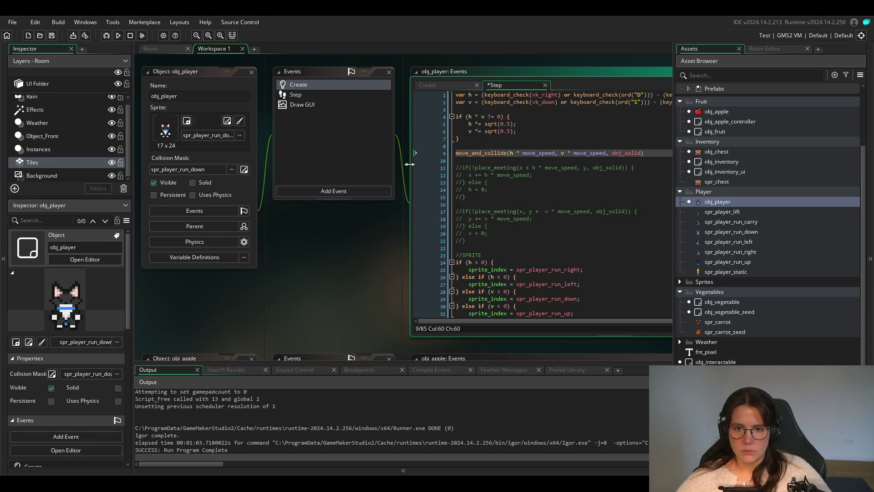
{"action": "scroll", "coordinate": [519, 193], "scroll_direction": "down", "scroll_amount": 10}
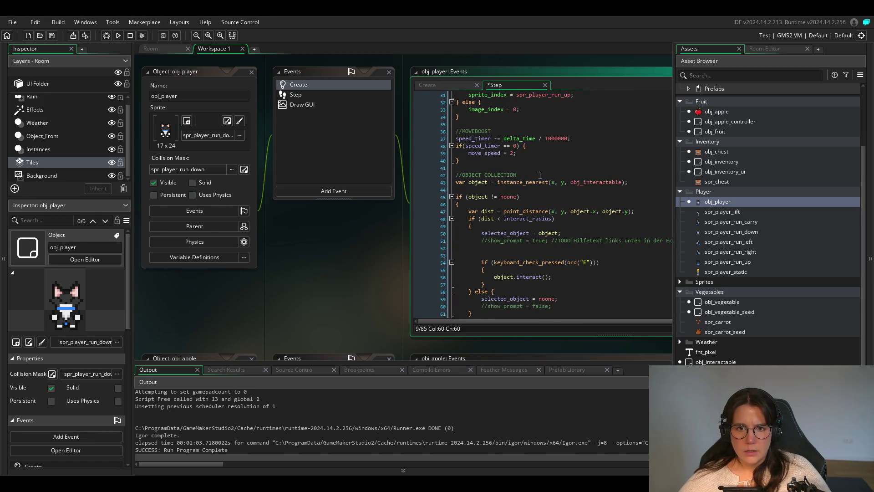
{"action": "scroll", "coordinate": [540, 175], "scroll_direction": "down", "scroll_amount": 7}
{"action": "left_click", "coordinate": [500, 192]}
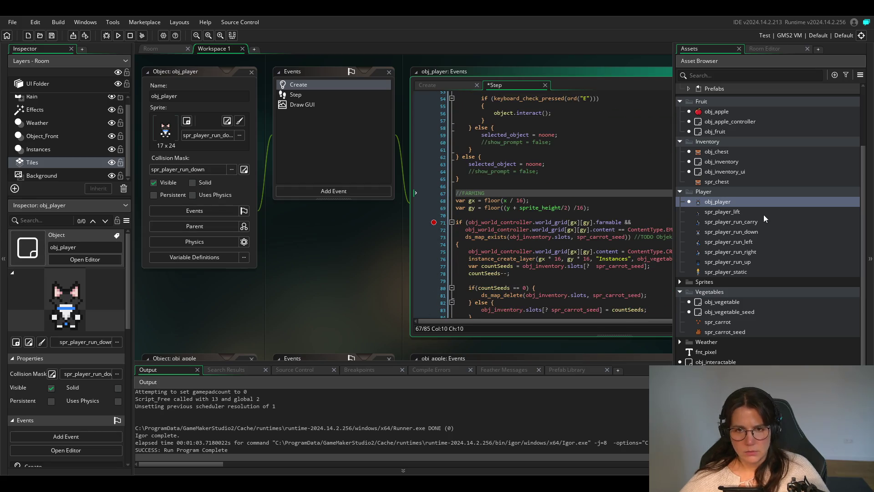
{"action": "key", "text": "ctrl+v"}
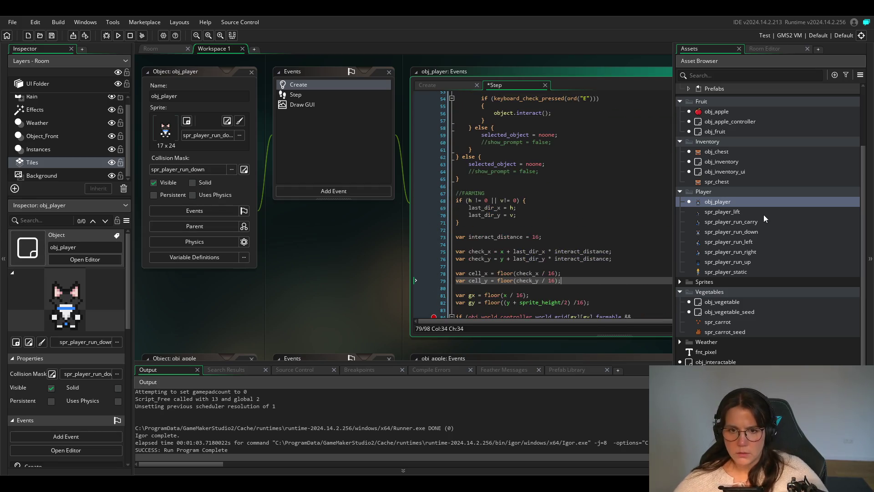
{"action": "scroll", "coordinate": [579, 265], "scroll_direction": "down", "scroll_amount": 3}
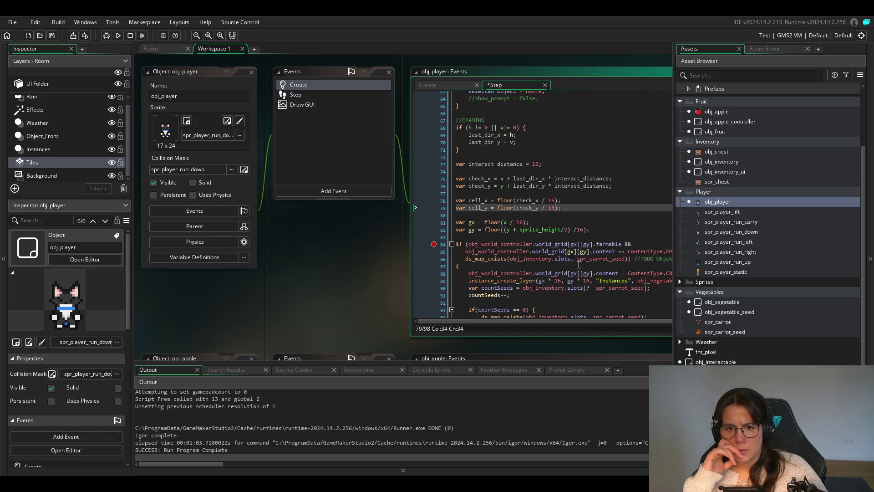
{"action": "mouse_move", "coordinate": [556, 232]}
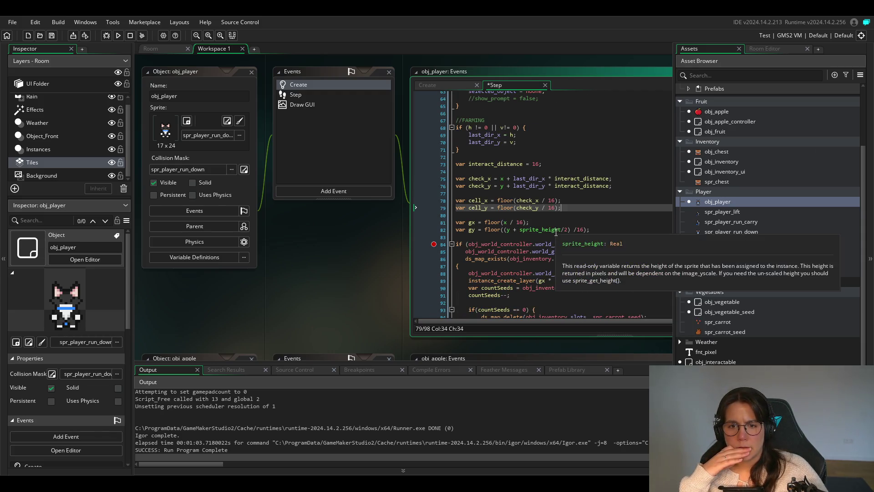
{"action": "left_click_drag", "start_coordinate": [591, 230], "coordinate": [456, 223]}
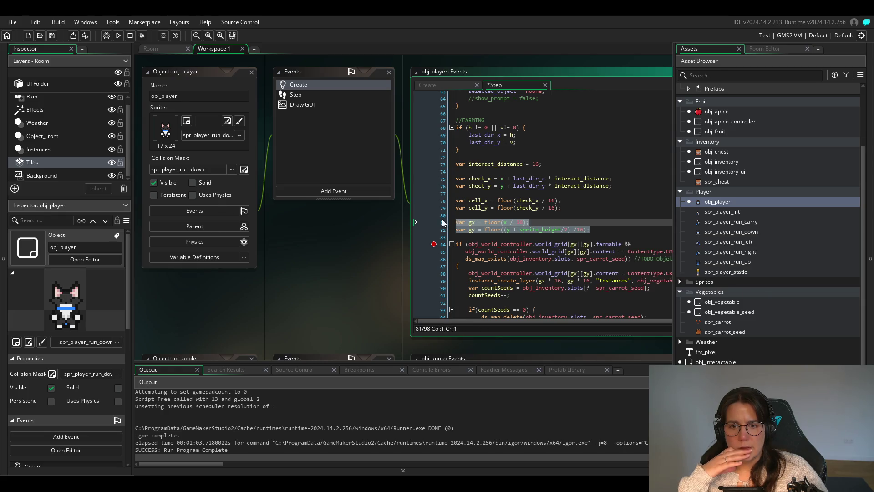
{"action": "scroll", "coordinate": [570, 275], "scroll_direction": "down", "scroll_amount": 2}
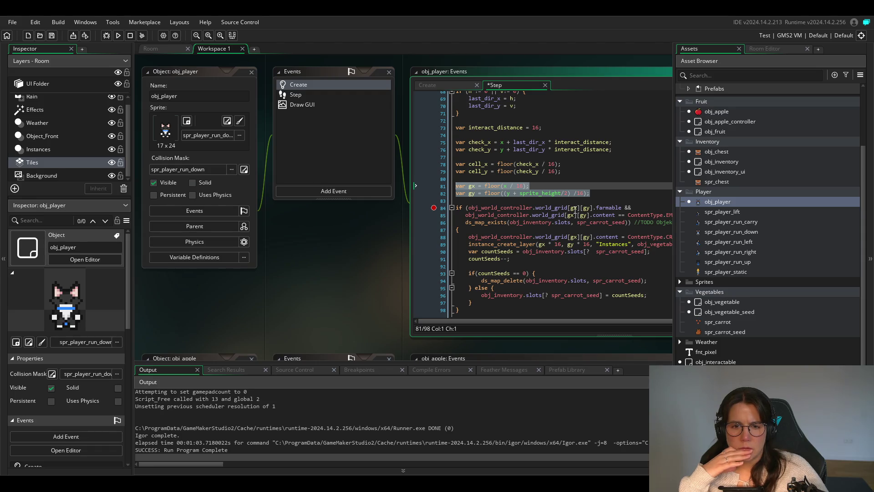
{"action": "mouse_move", "coordinate": [568, 208]}
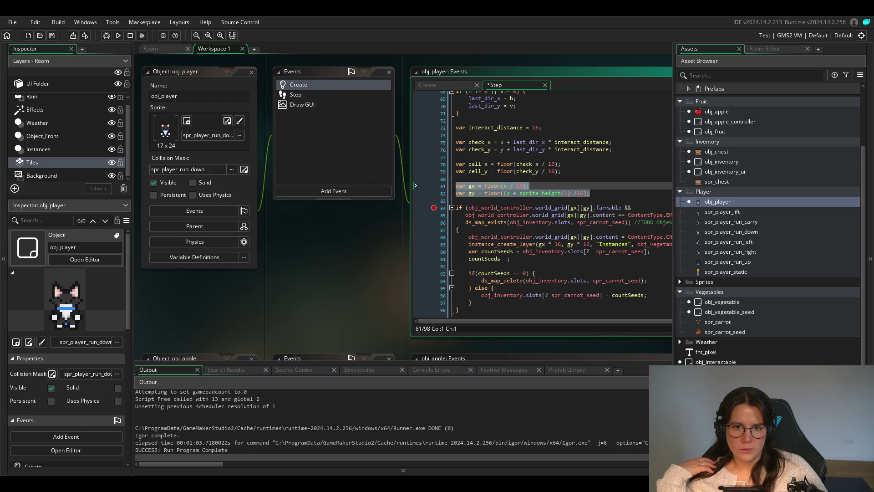
{"action": "left_click", "coordinate": [603, 211]}
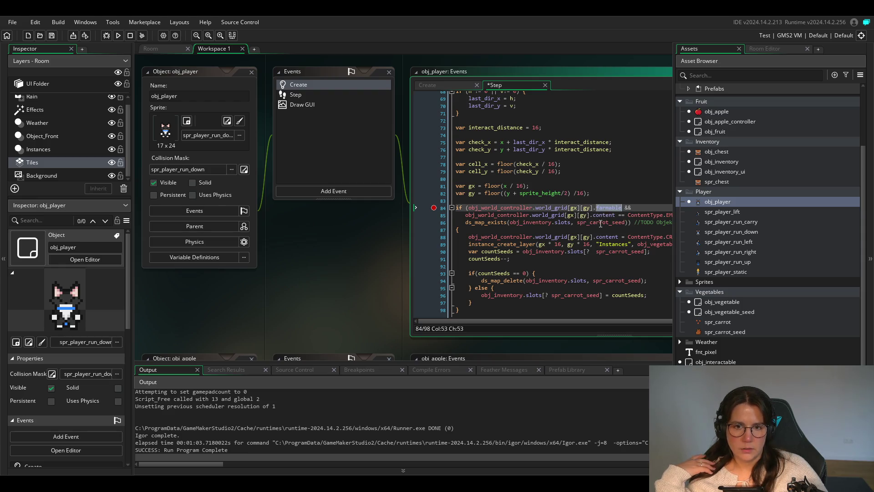
{"action": "left_click", "coordinate": [601, 214]}
{"action": "double_click", "coordinate": [601, 215]}
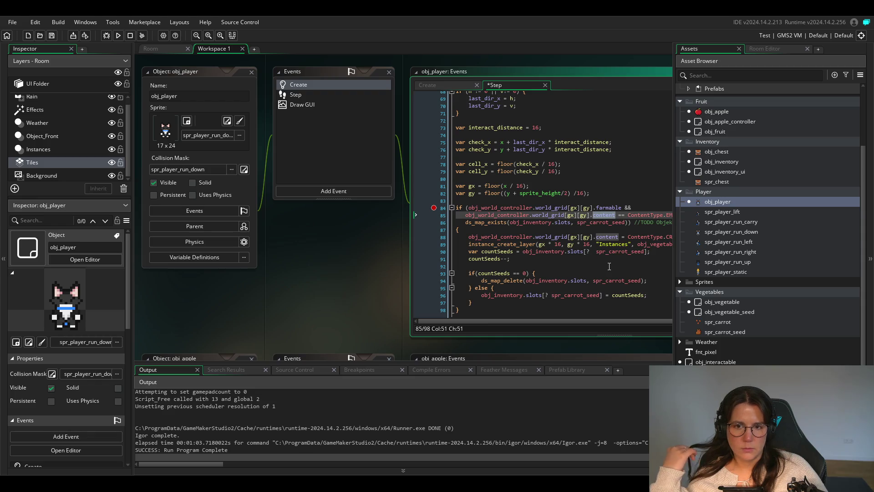
{"action": "scroll", "coordinate": [301, 311], "scroll_direction": "right", "scroll_amount": 3}
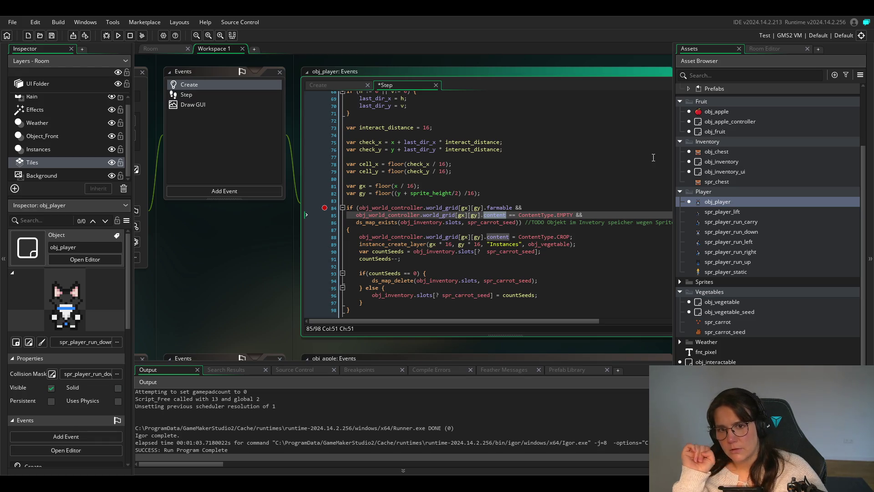
{"action": "left_click", "coordinate": [468, 208]}
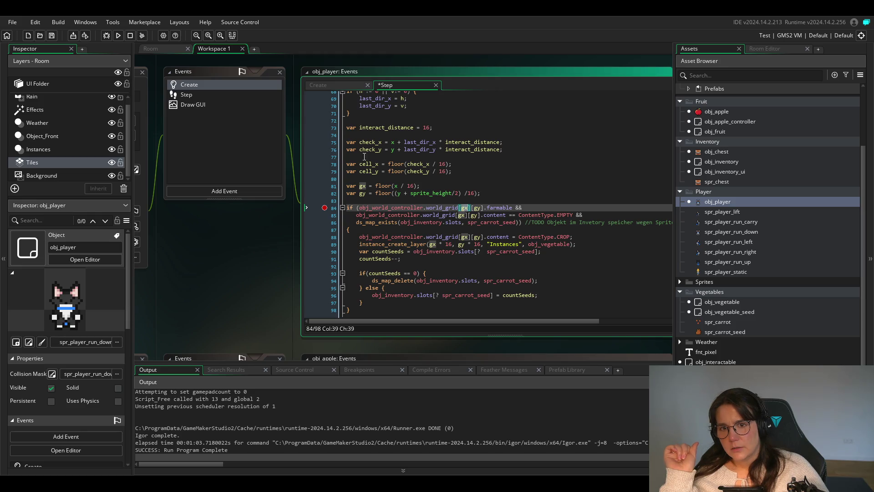
{"action": "mouse_move", "coordinate": [492, 194]}
{"action": "left_mouse_down"}
{"action": "mouse_move", "coordinate": [324, 194]}
{"action": "mouse_move", "coordinate": [313, 184]}
{"action": "left_mouse_up"}
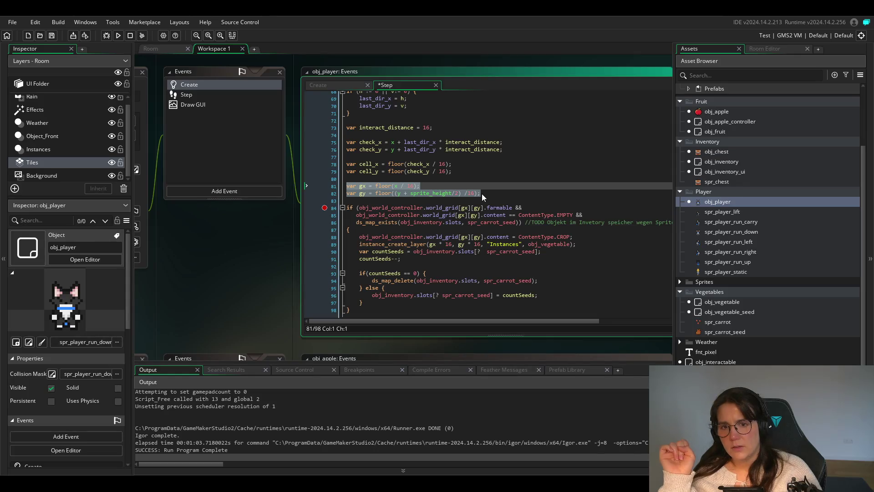
{"action": "left_click", "coordinate": [392, 186]}
{"action": "left_click", "coordinate": [470, 165]}
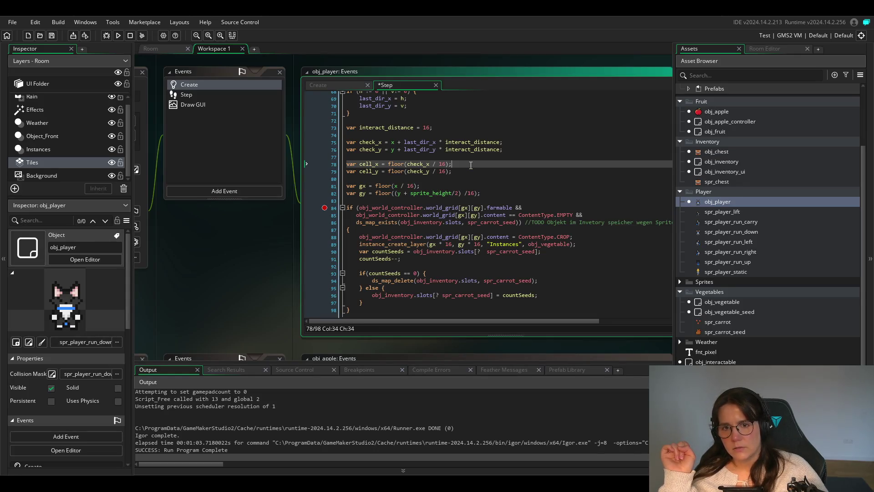
{"action": "left_click", "coordinate": [402, 188]}
{"action": "left_click", "coordinate": [387, 142]}
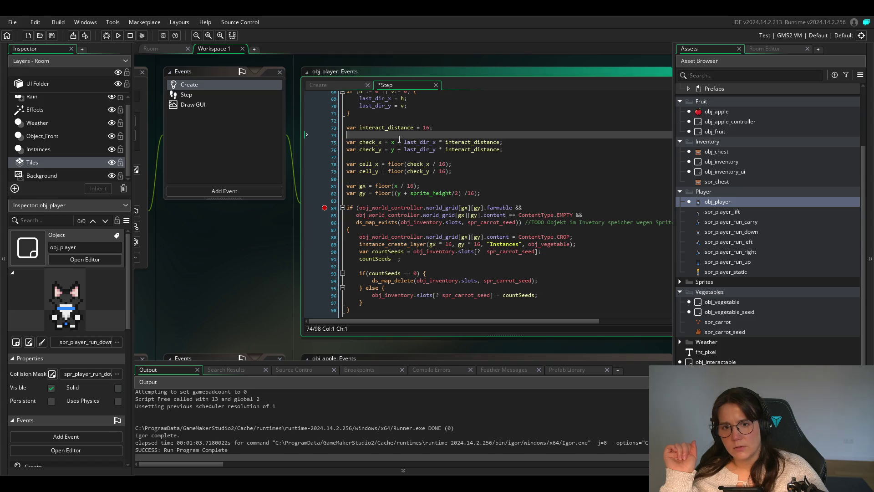
{"action": "double_click", "coordinate": [470, 142]}
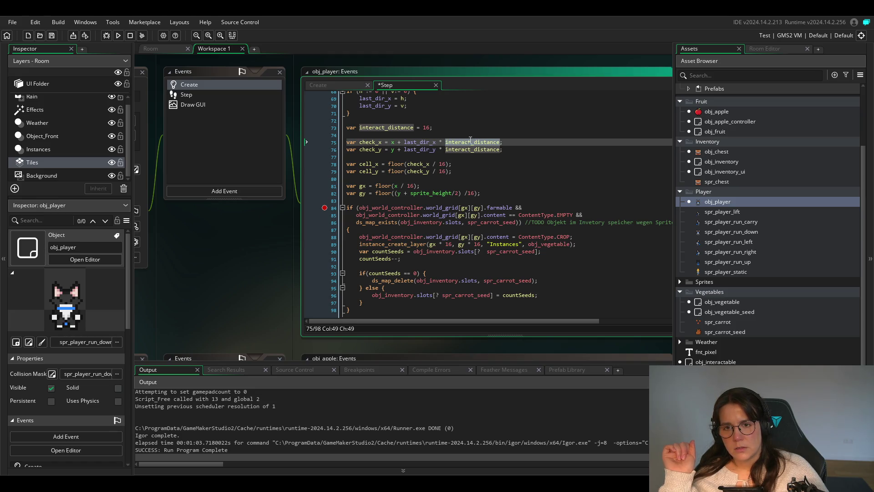
{"action": "left_click", "coordinate": [455, 193]}
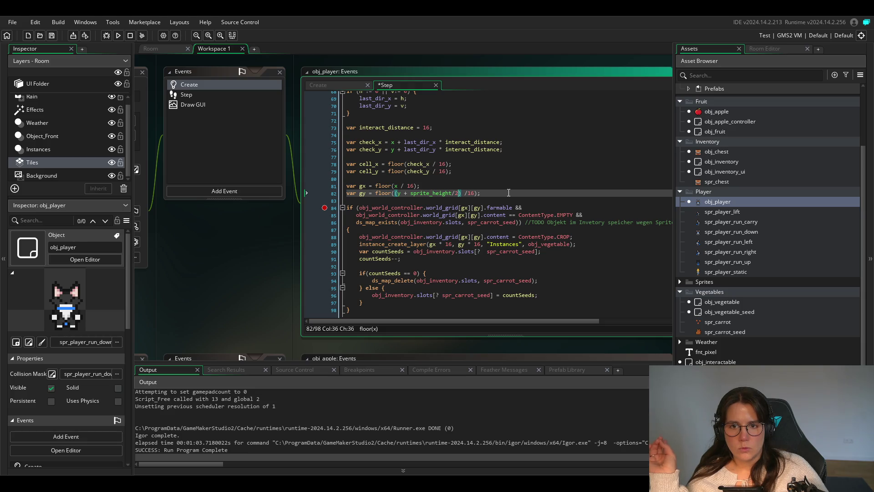
{"action": "left_click_drag", "start_coordinate": [481, 192], "coordinate": [339, 189]}
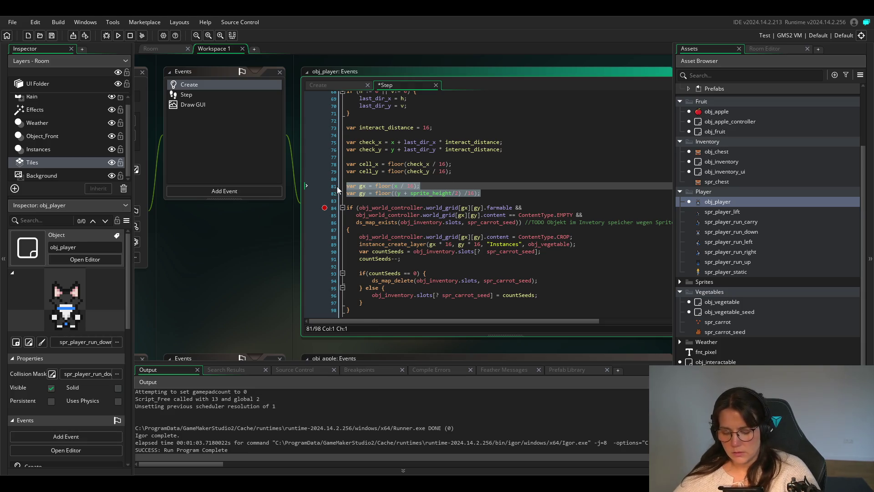
Comment out the gx and gy lines and use cell_x, cell_y in the farming condition's world_grid indices.
{"action": "key", "text": "ctrl+k"}
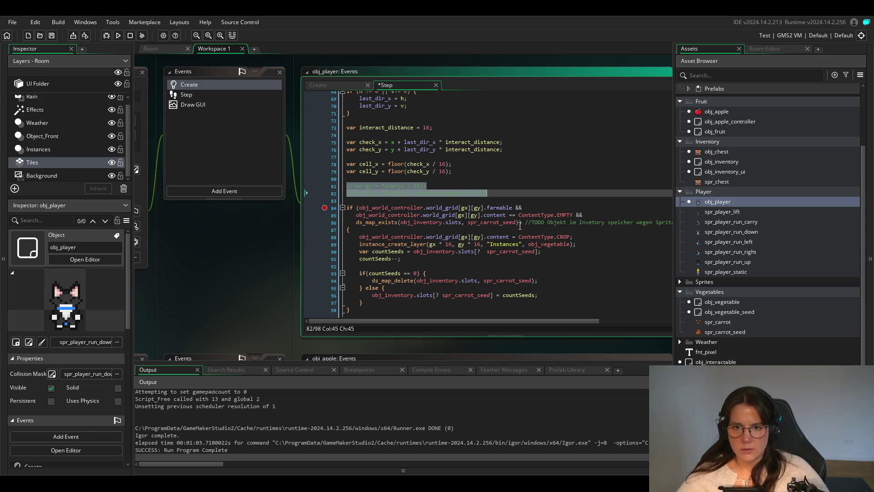
{"action": "left_click", "coordinate": [519, 222]}
{"action": "double_click", "coordinate": [465, 207]}
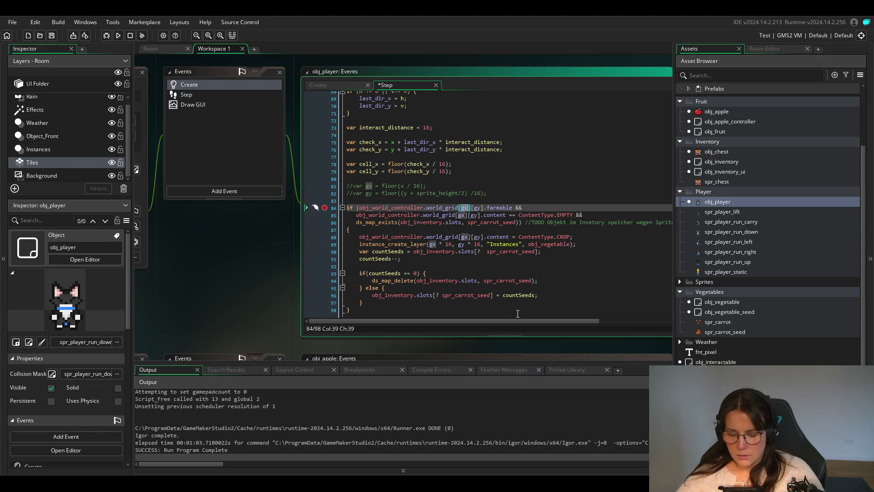
{"action": "type", "text": "cell"}
{"action": "key", "text": "Right"}
{"action": "key", "text": "Right"}
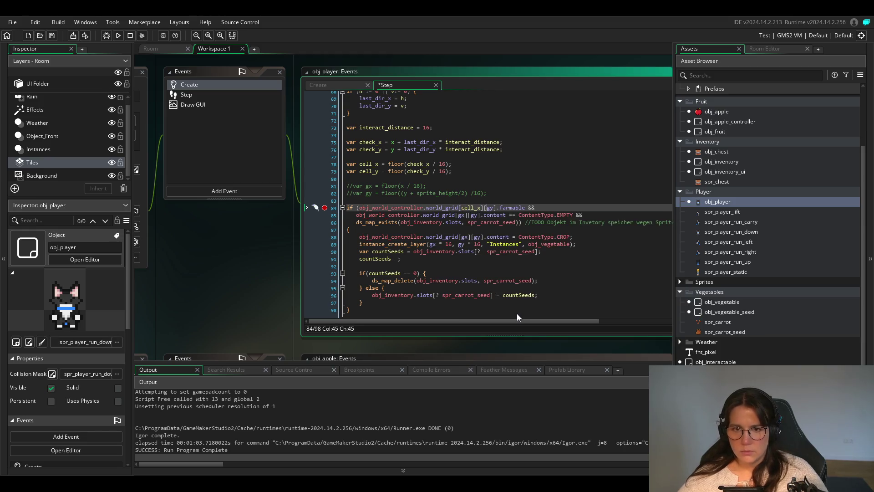
{"action": "key", "text": "shift+Right"}
{"action": "key", "text": "shift+Right"}
{"action": "type", "text": "cell"}
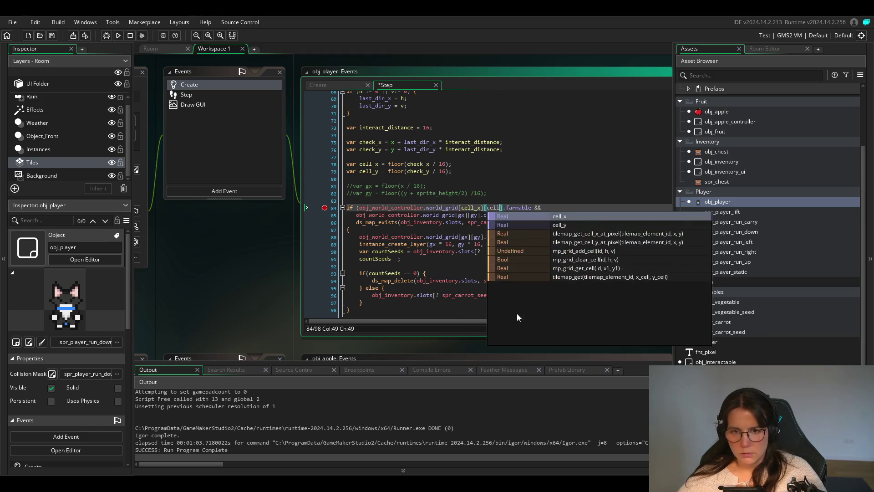
{"action": "key", "text": "Down"}
{"action": "key", "text": "Return"}
{"action": "key", "text": "Down"}
{"action": "key", "text": "Left"}
{"action": "key", "text": "Left"}
{"action": "key", "text": "Left"}
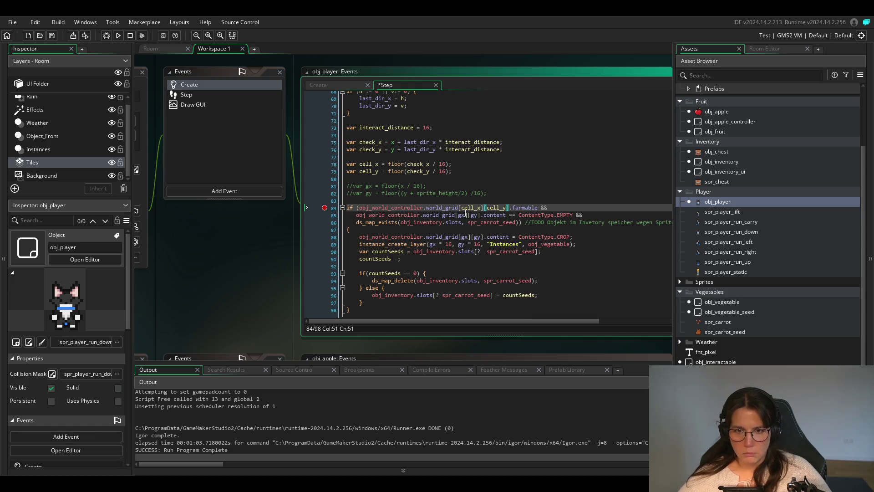
{"action": "key", "text": "shift+Left"}
{"action": "key", "text": "shift+Left"}
{"action": "type", "text": "cell_"}
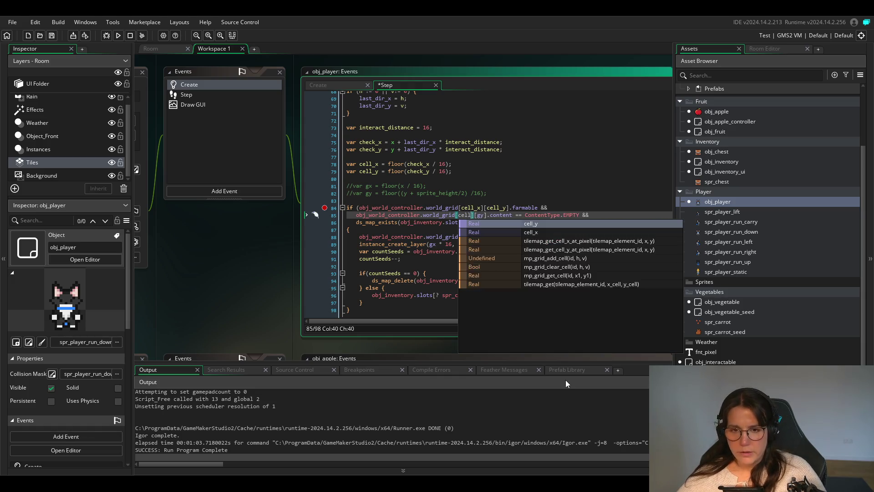
{"action": "type", "text": "x"}
{"action": "key", "text": "Return"}
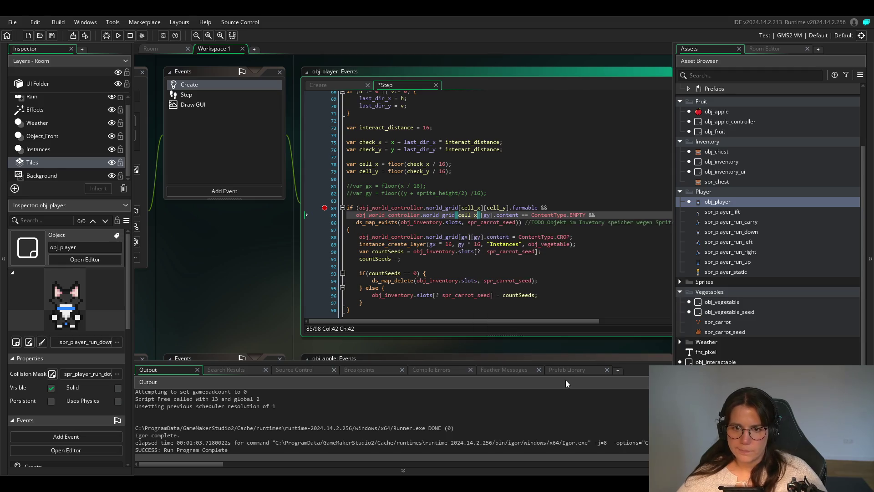
{"action": "key", "text": "Right"}
{"action": "key", "text": "Right"}
{"action": "key", "text": "Right"}
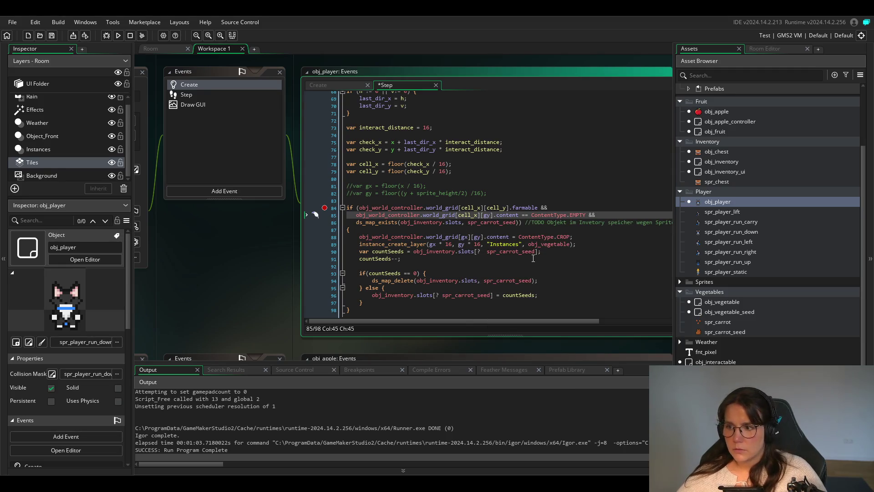
{"action": "key", "text": "BackSpace"}
{"action": "key", "text": "Delete"}
{"action": "type", "text": "cell"}
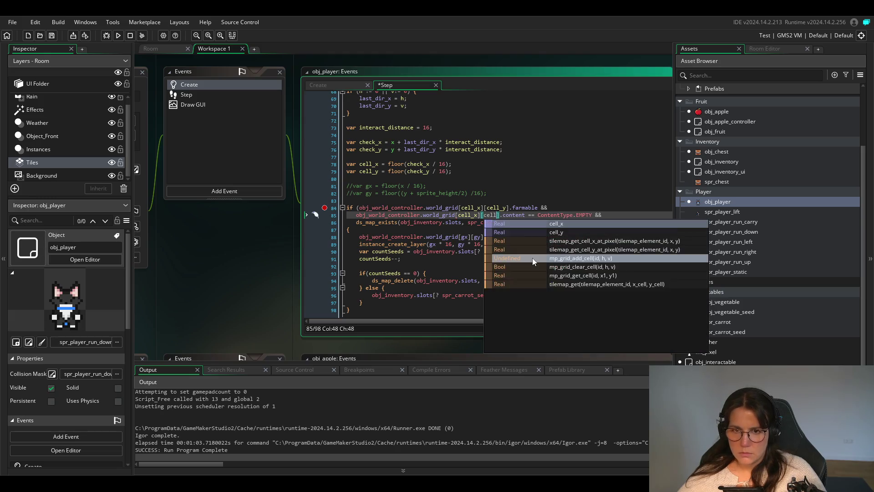
{"action": "type", "text": "_y"}
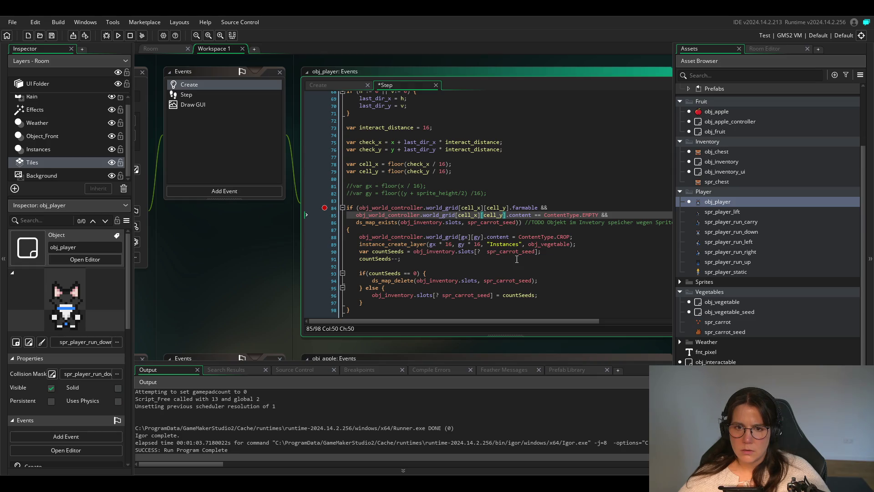
Change the world_grid index on line 88 from gx, gy to cell_x, cell_y.
{"action": "left_click", "coordinate": [463, 237]}
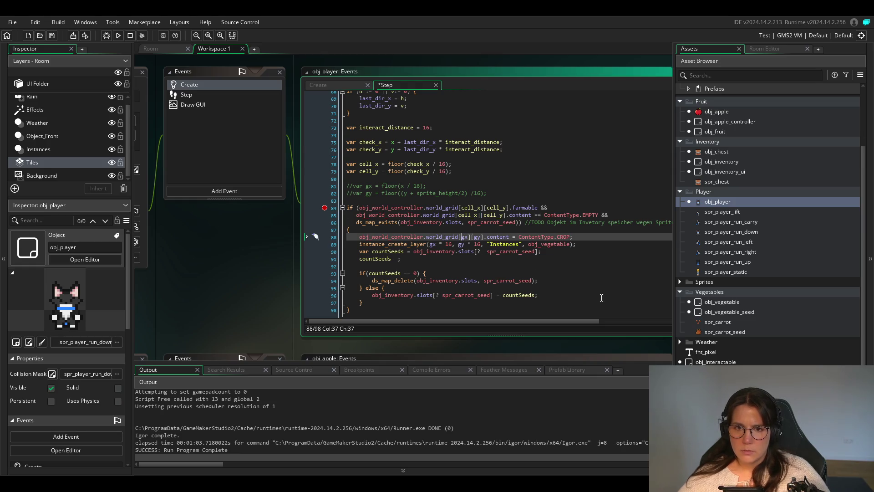
{"action": "key", "text": "BackSpace"}
{"action": "key", "text": "Delete"}
{"action": "type", "text": "cell"}
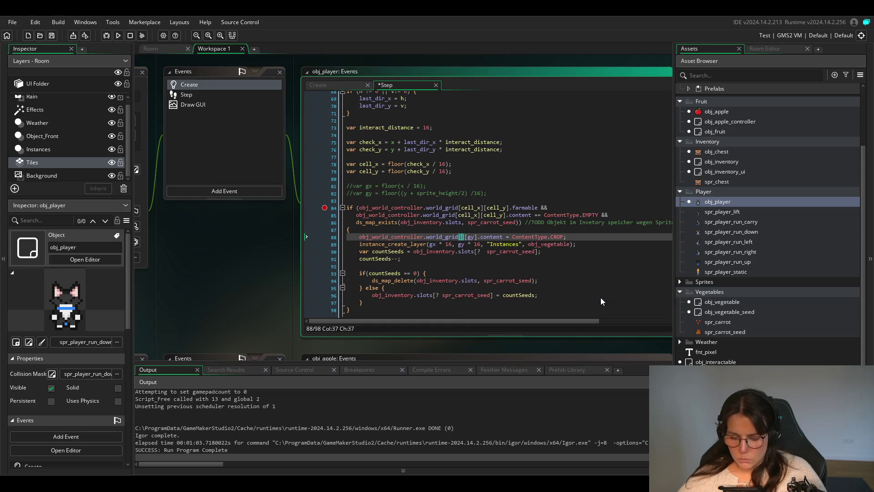
{"action": "type", "text": "_x"}
{"action": "key", "text": "Right"}
{"action": "key", "text": "Right"}
{"action": "key", "text": "Right"}
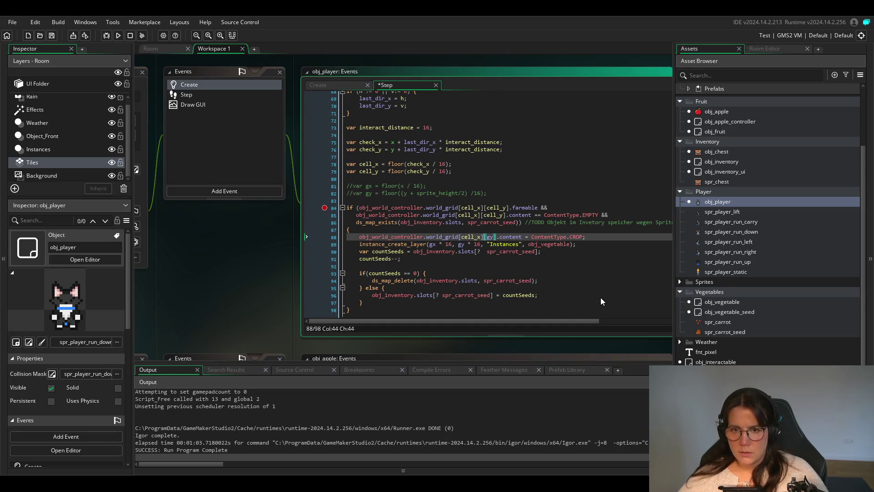
{"action": "key", "text": "BackSpace"}
{"action": "key", "text": "BackSpace"}
{"action": "type", "text": "cell"}
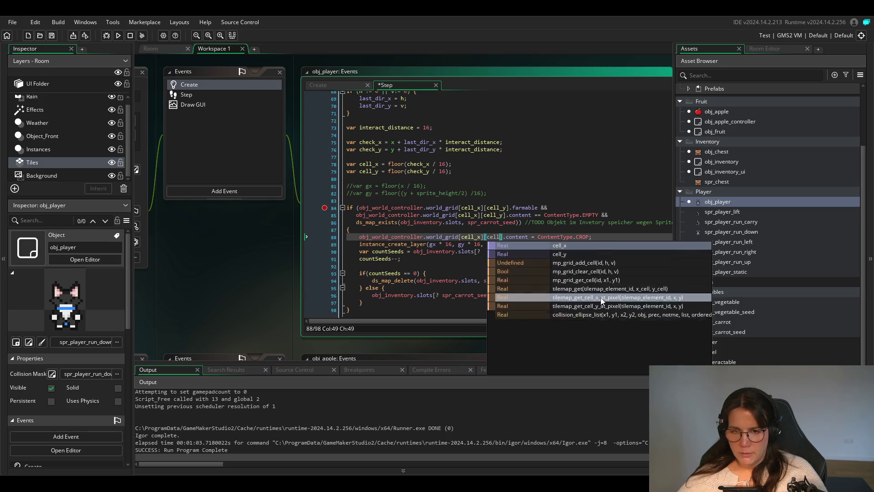
{"action": "key", "text": "Down"}
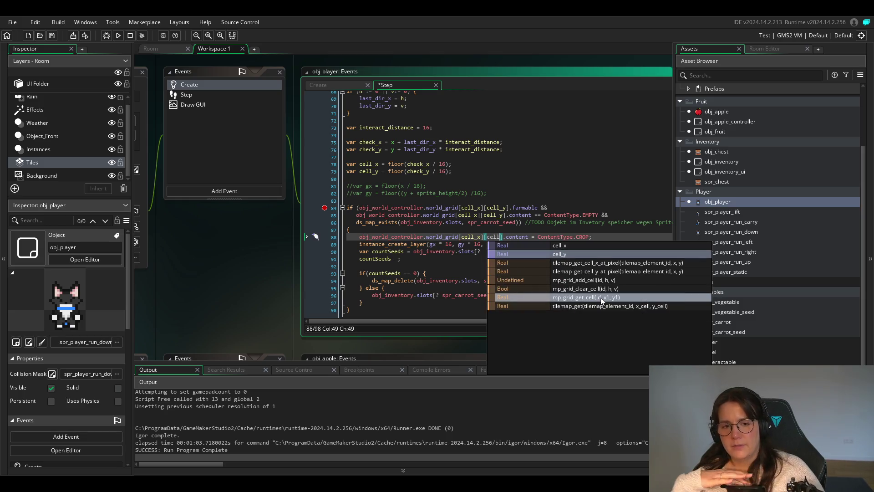
{"action": "key", "text": "Return"}
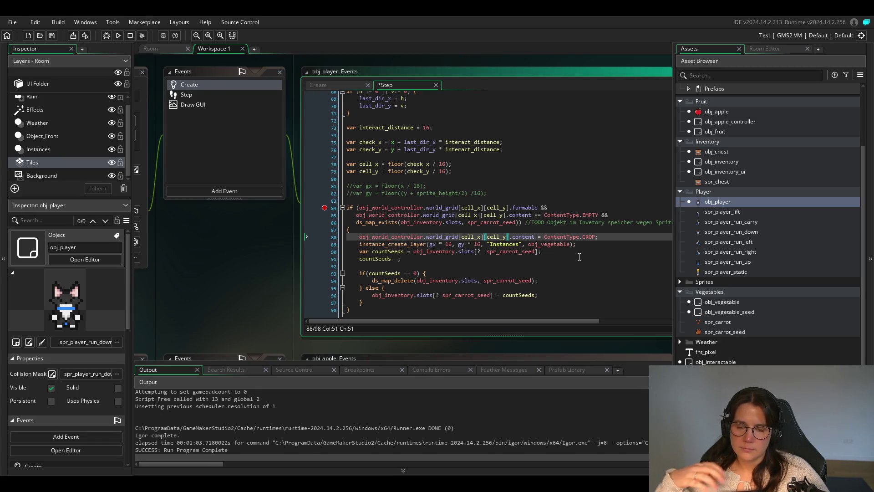
{"action": "left_click", "coordinate": [481, 237]}
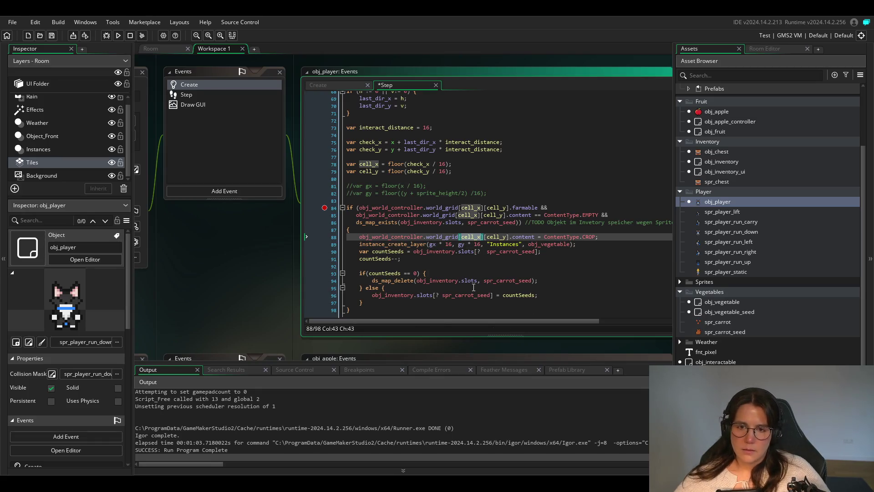
Spawn the vegetable at cell_x, cell_y instead of gx, gy in the line 89 instance_create_layer call.
{"action": "double_click", "coordinate": [432, 244]}
{"action": "type", "text": "cell_x"}
{"action": "left_click", "coordinate": [494, 236]}
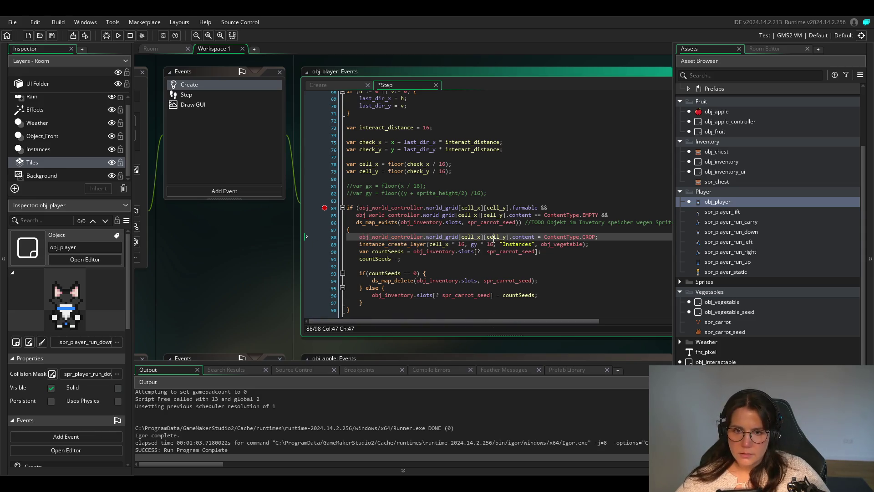
{"action": "double_click", "coordinate": [494, 236]}
{"action": "key", "text": "ctrl+c"}
{"action": "double_click", "coordinate": [474, 244]}
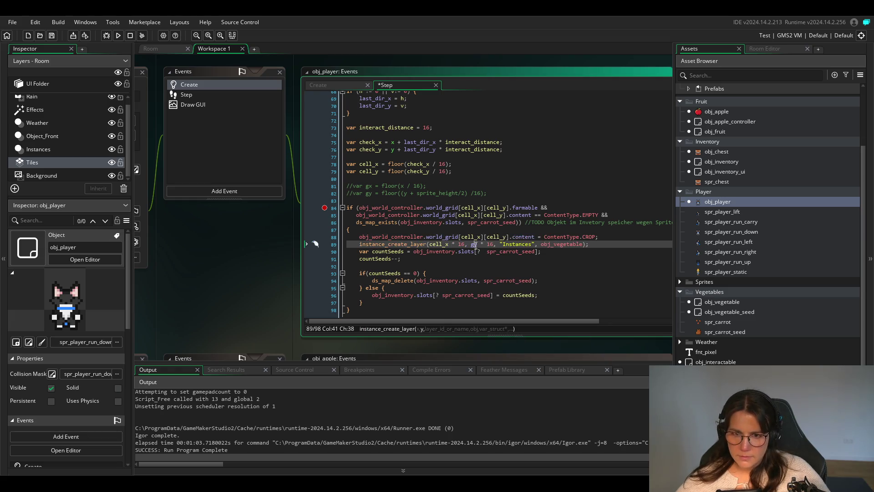
{"action": "key", "text": "ctrl+v"}
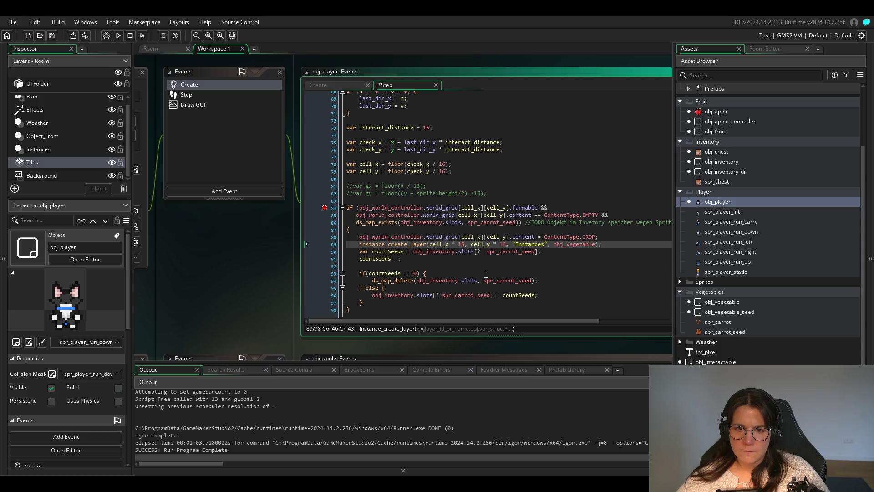
{"action": "left_click", "coordinate": [465, 244]}
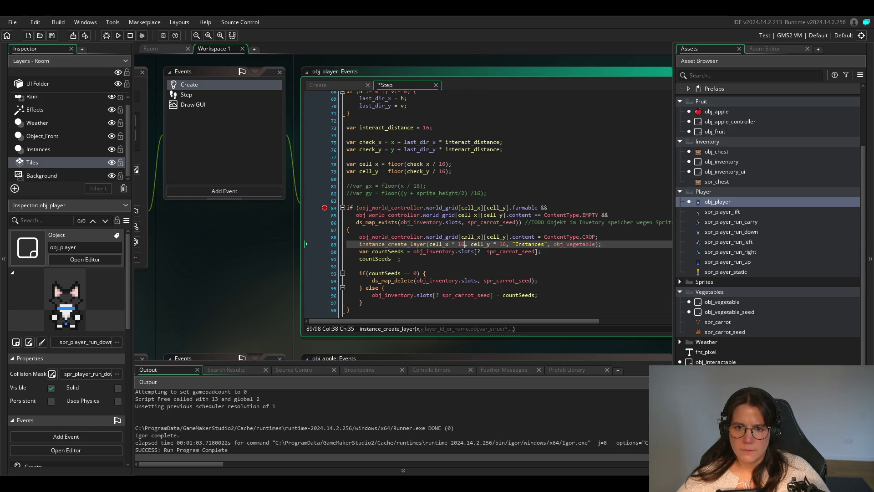
{"action": "left_click", "coordinate": [509, 252]}
{"action": "left_click", "coordinate": [427, 266]}
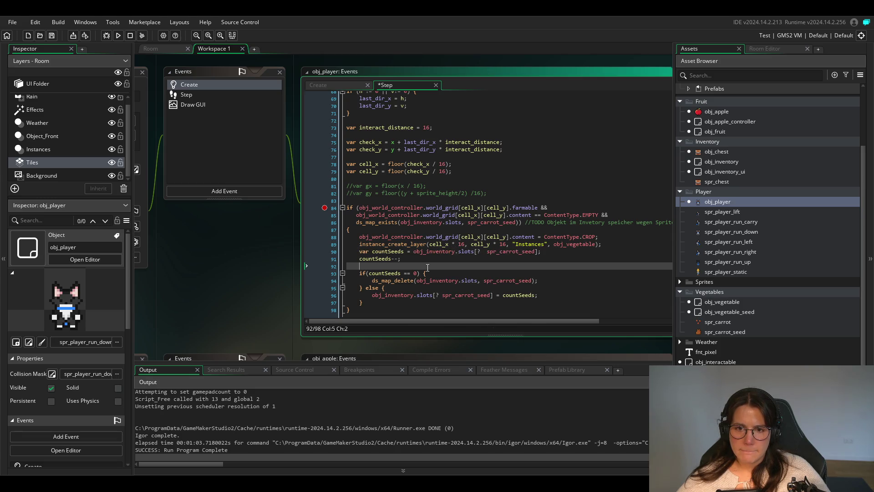
Run the game, abort the last_dir_x not-set error, and select last_dir_x on Step line 75.
{"action": "left_click", "coordinate": [117, 36]}
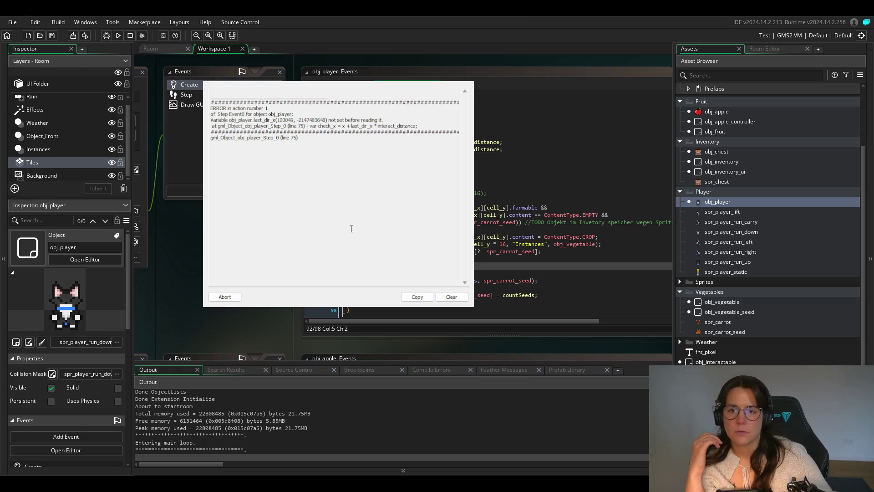
{"action": "left_click", "coordinate": [225, 297]}
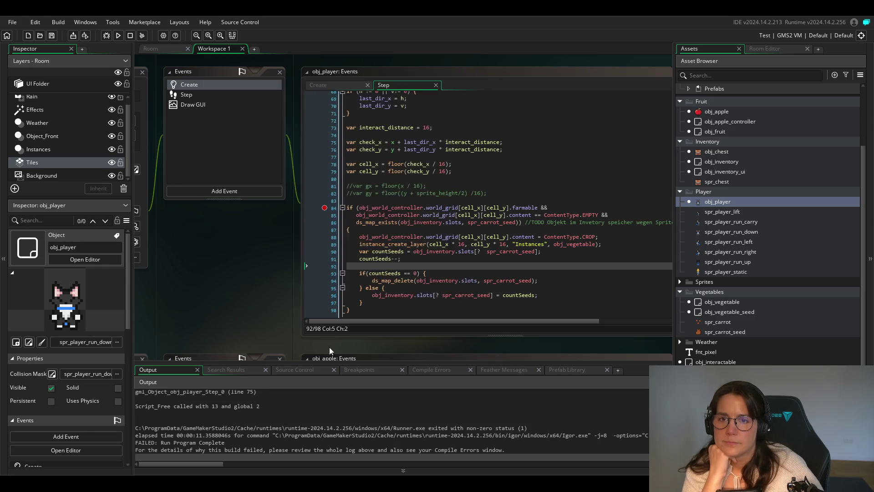
{"action": "scroll", "coordinate": [404, 233], "scroll_direction": "up", "scroll_amount": 5}
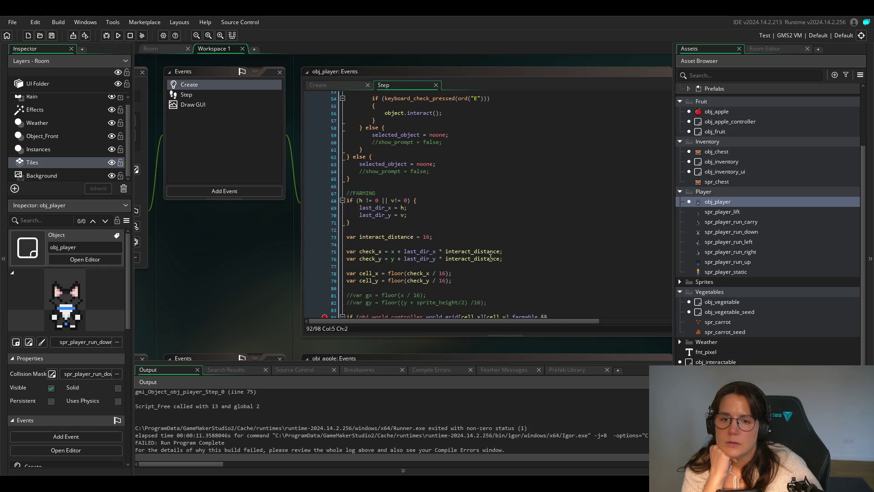
{"action": "double_click", "coordinate": [419, 251]}
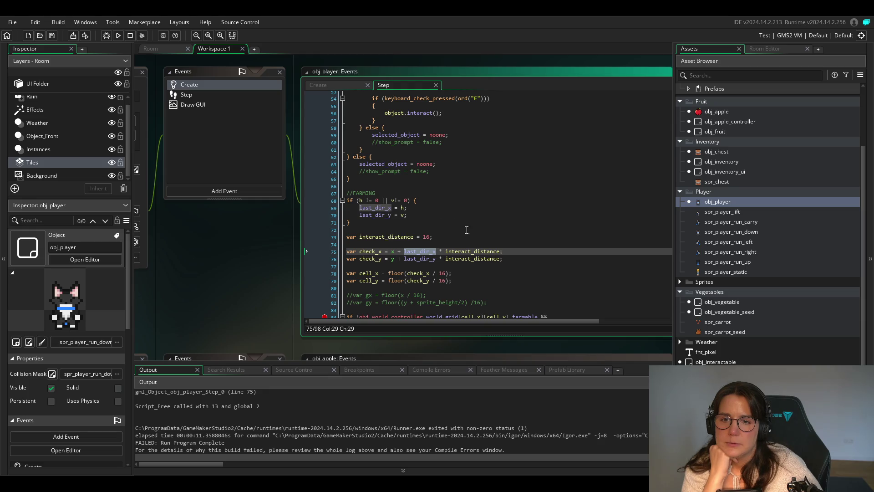
Find where last_dir_x is first used in the Step event code, on line 69.
{"action": "left_click", "coordinate": [401, 208]}
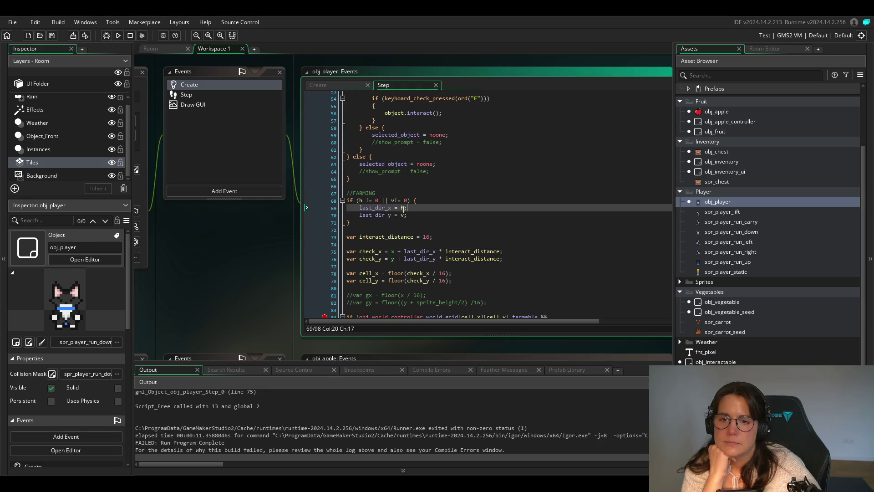
{"action": "scroll", "coordinate": [389, 237], "scroll_direction": "up", "scroll_amount": 10}
{"action": "scroll", "coordinate": [389, 243], "scroll_direction": "up", "scroll_amount": 7}
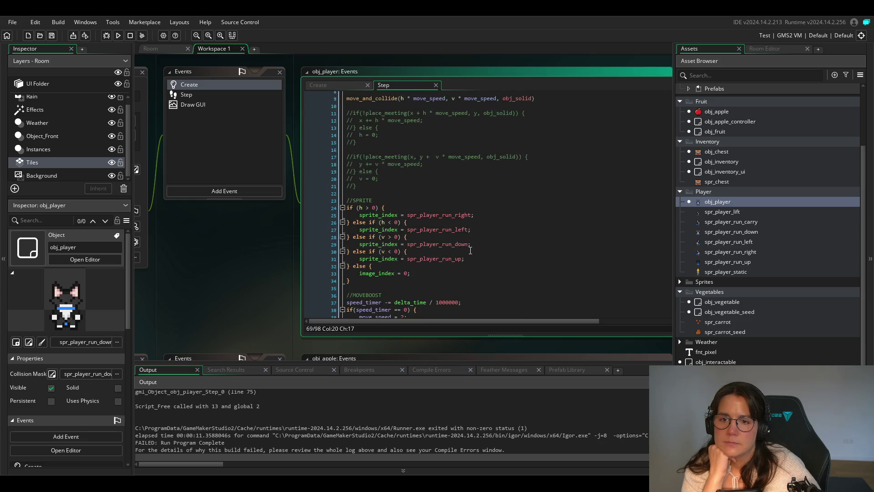
{"action": "scroll", "coordinate": [471, 250], "scroll_direction": "down", "scroll_amount": 14}
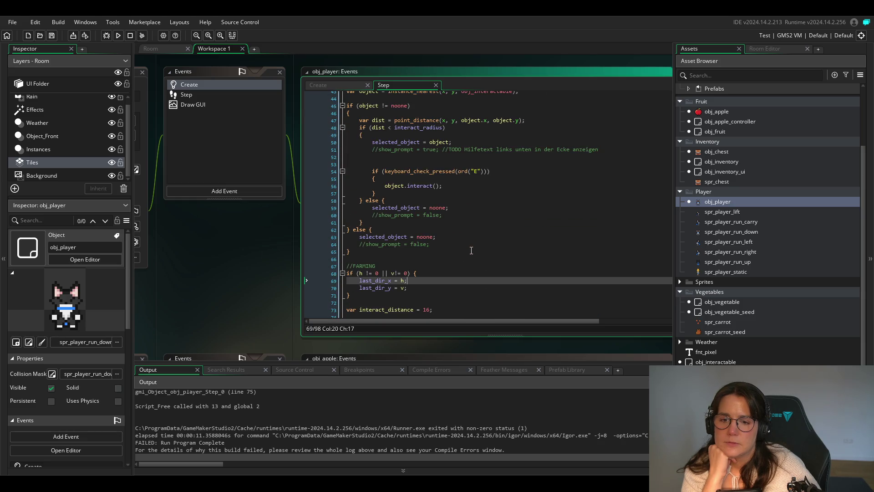
{"action": "double_click", "coordinate": [377, 282]}
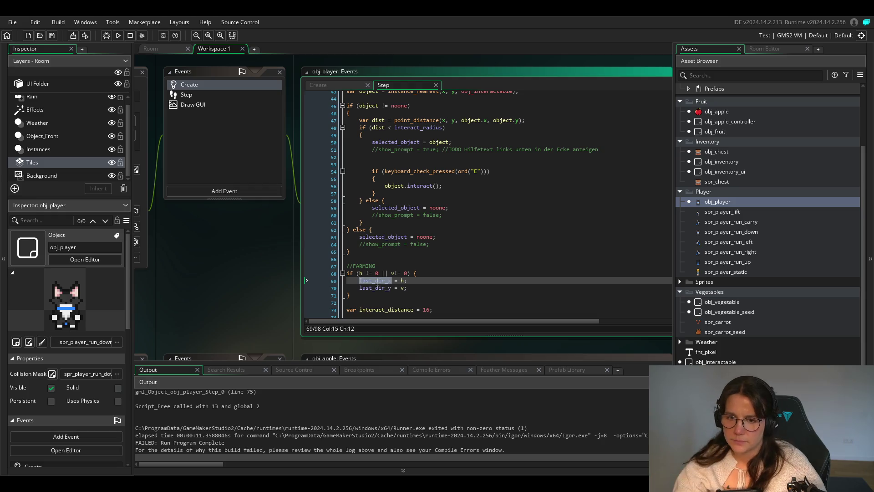
Add last_dir_x = 0; and last_dir_y = 0; after moving = false in the Create event, save, and run.
{"action": "left_click", "coordinate": [321, 85]}
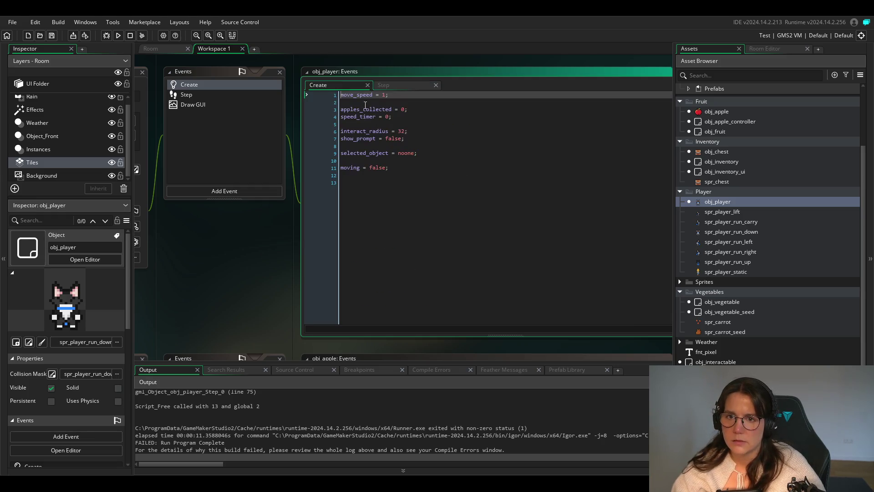
{"action": "left_click", "coordinate": [404, 168]}
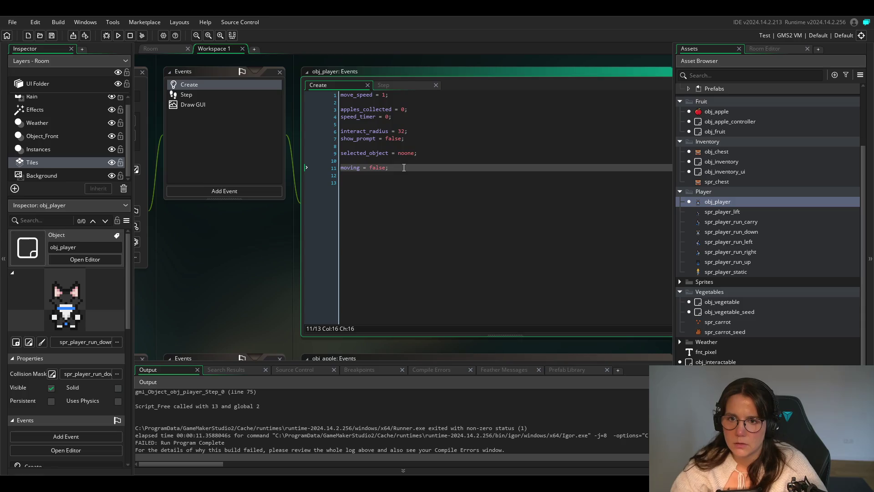
{"action": "key", "text": "Return"}
{"action": "key", "text": "Down"}
{"action": "key", "text": "Down"}
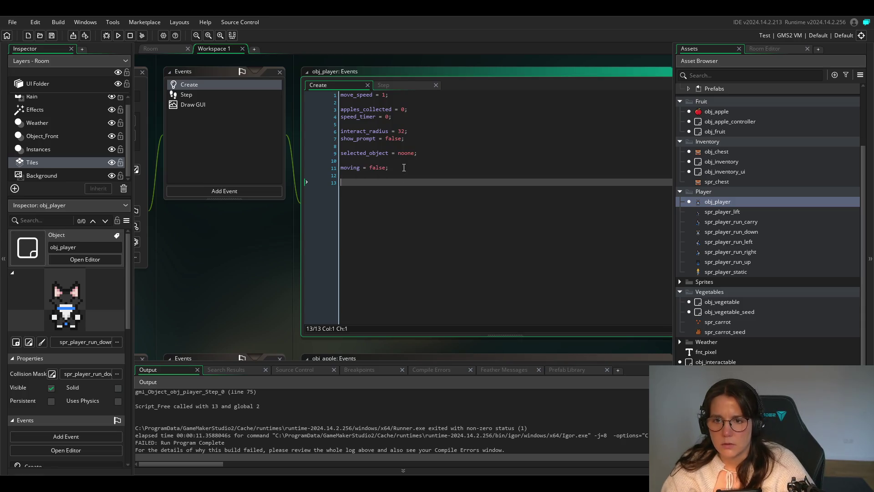
{"action": "key", "text": "Up"}
{"action": "type", "text": "last_dir_x ="}
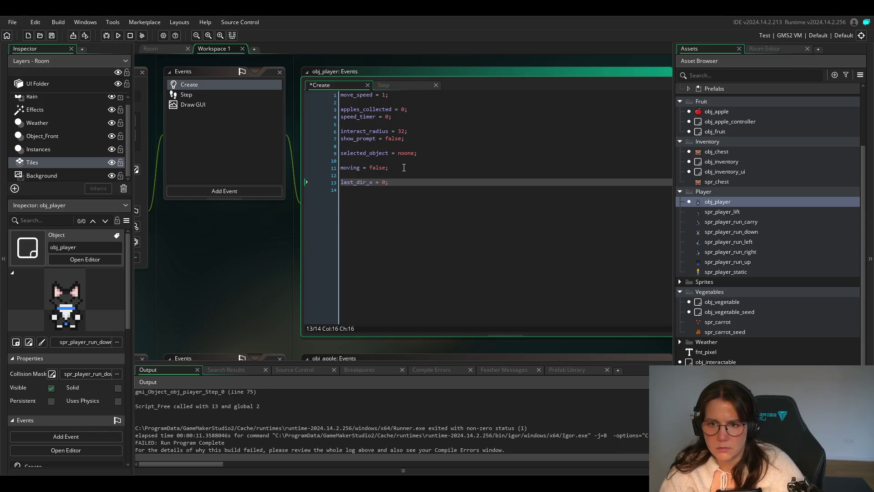
{"action": "key", "text": "Return"}
{"action": "type", "text": "last_dir_x"}
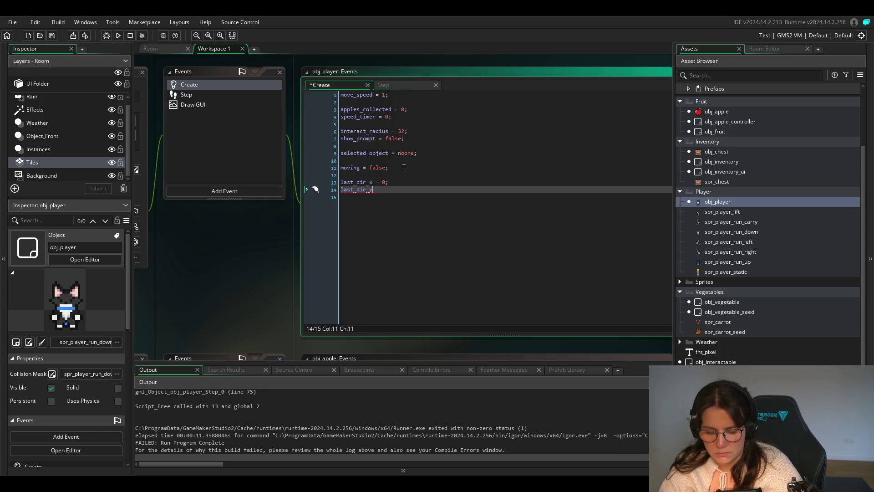
{"action": "type", "text": " = 0;"}
{"action": "key", "text": "ctrl+s"}
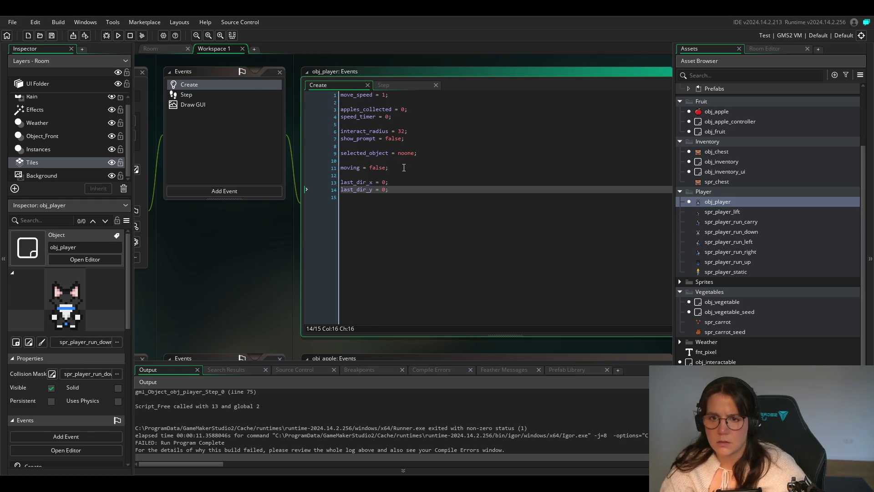
{"action": "left_click", "coordinate": [118, 35]}
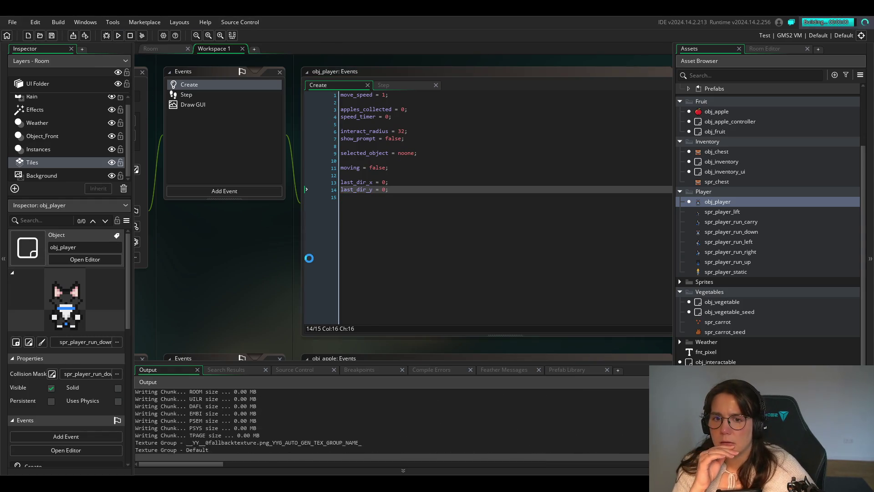
Walk the player, pick up and put down the chest, then try planting on the facing tile.
{"action": "key", "text": "Right"}
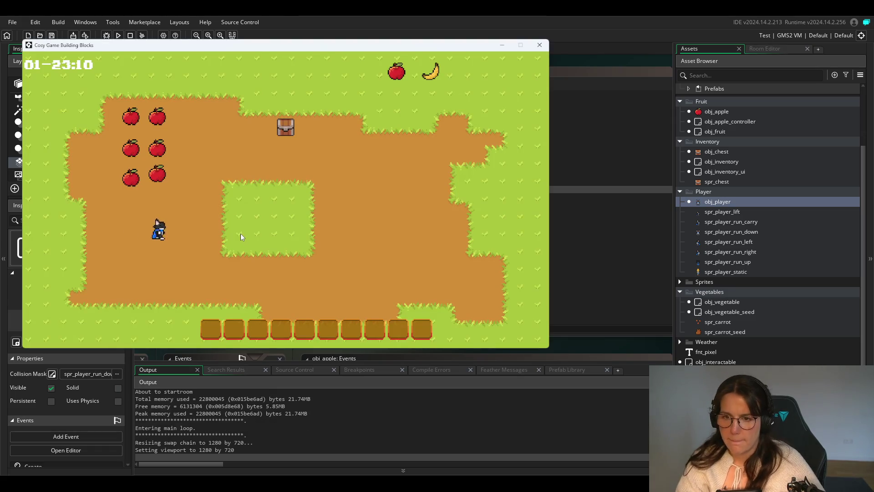
{"action": "key", "text": "Up"}
{"action": "key", "text": "space"}
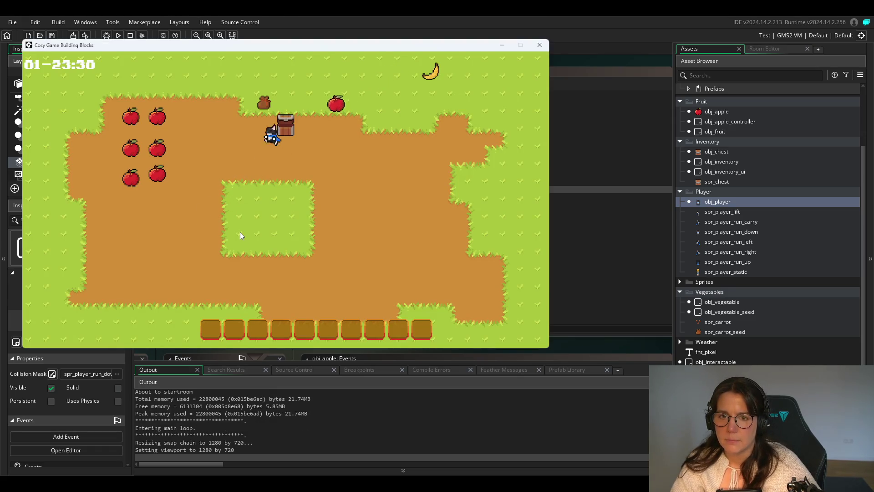
{"action": "key", "text": "Left"}
{"action": "key", "text": "Up"}
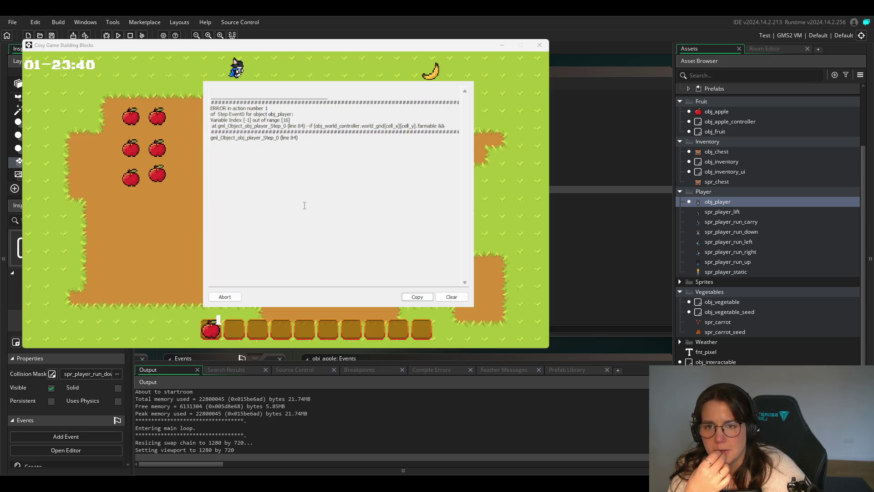
Read the Variable Index [-1] out of range [16] error at Step line 84, then abort the game.
{"action": "triple_click", "coordinate": [261, 133]}
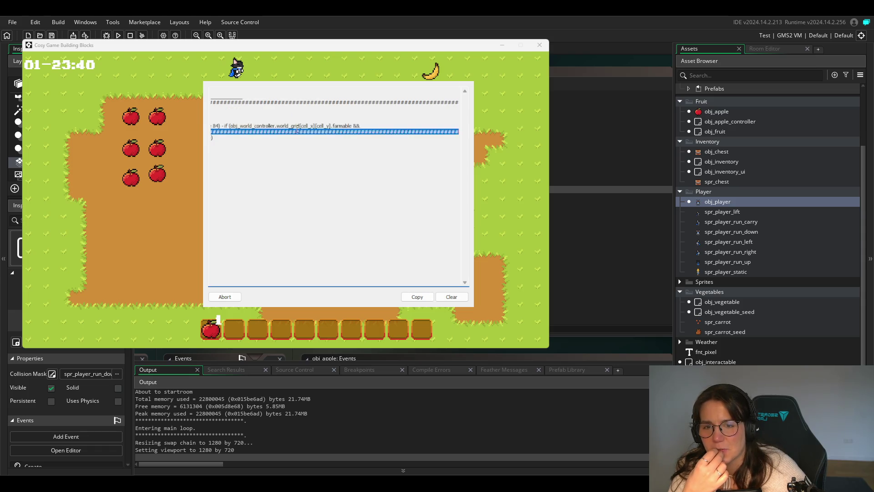
{"action": "left_click", "coordinate": [230, 142]}
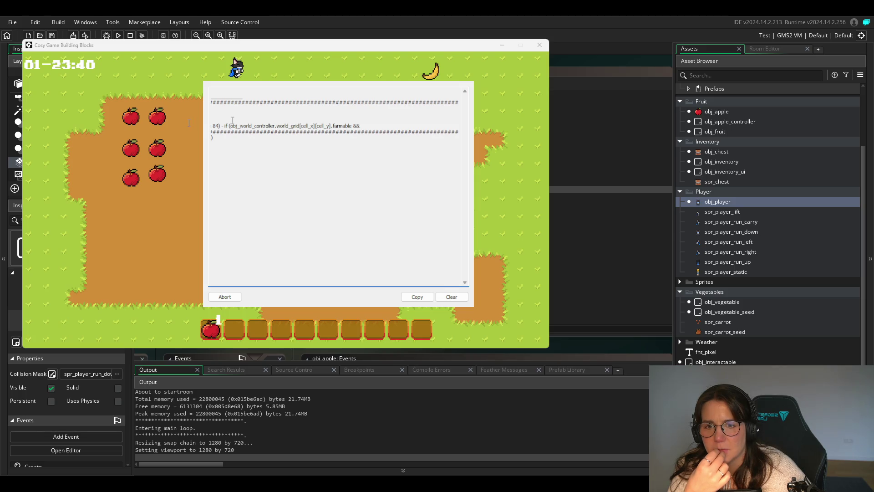
{"action": "left_click_drag", "start_coordinate": [233, 121], "coordinate": [262, 126]}
{"action": "left_click", "coordinate": [262, 127]}
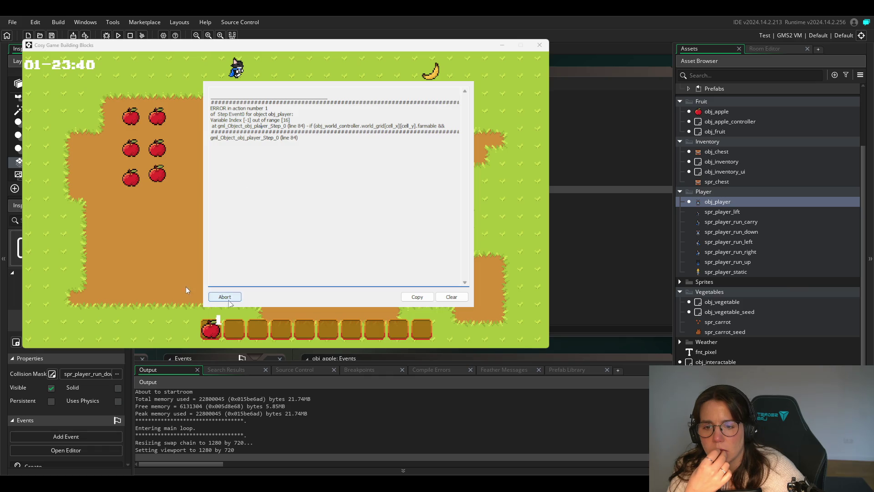
{"action": "left_click", "coordinate": [225, 297]}
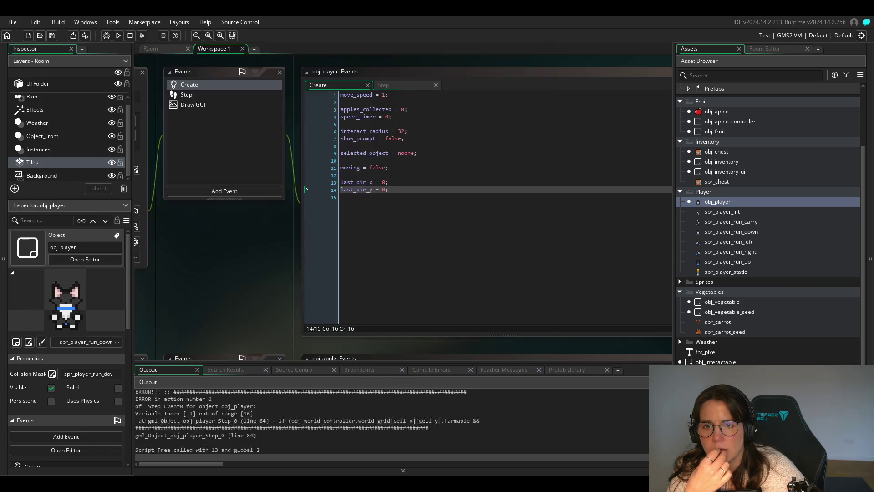
Restart the game, fetch a seed bag from the chest, and plant the first carrot seeds on the dirt.
{"action": "left_click", "coordinate": [116, 36]}
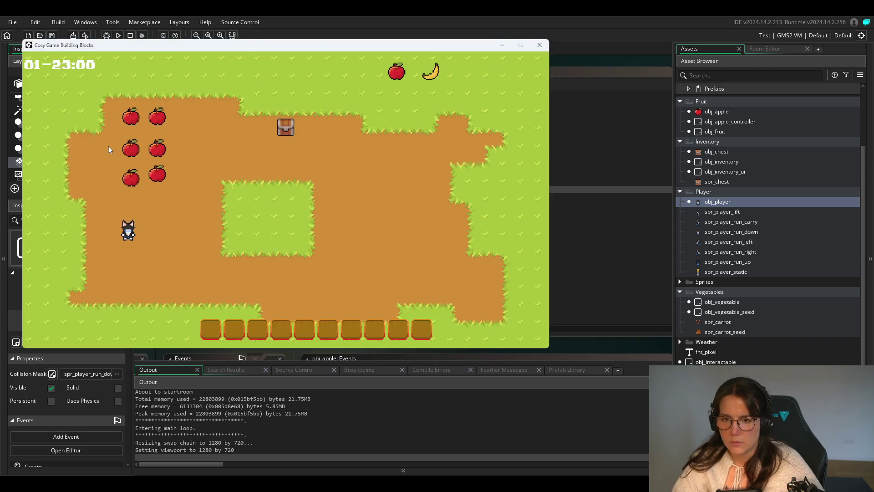
{"action": "key", "text": "Right"}
{"action": "key", "text": "Up"}
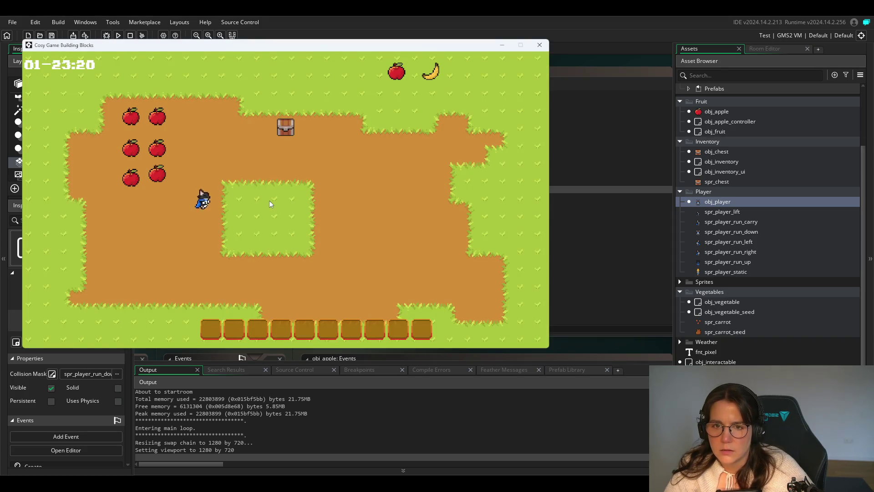
{"action": "key", "text": "Right"}
{"action": "key", "text": "Up"}
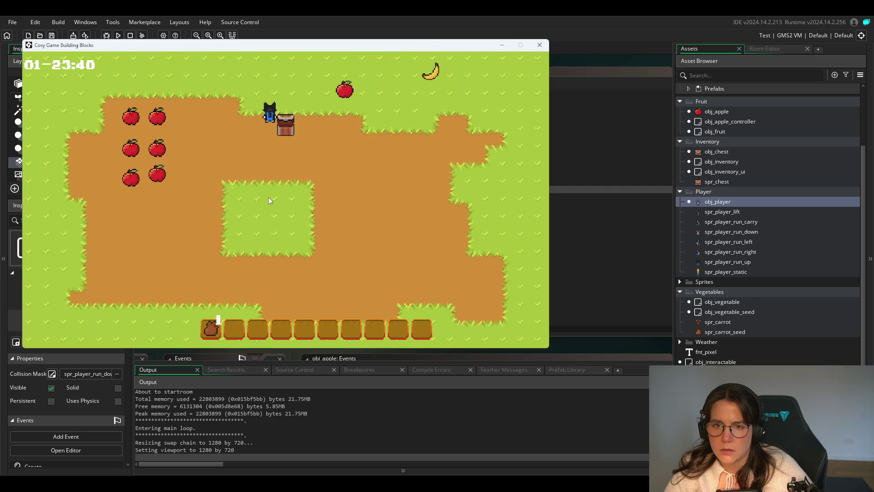
{"action": "key", "text": "Left"}
{"action": "key", "text": "Down"}
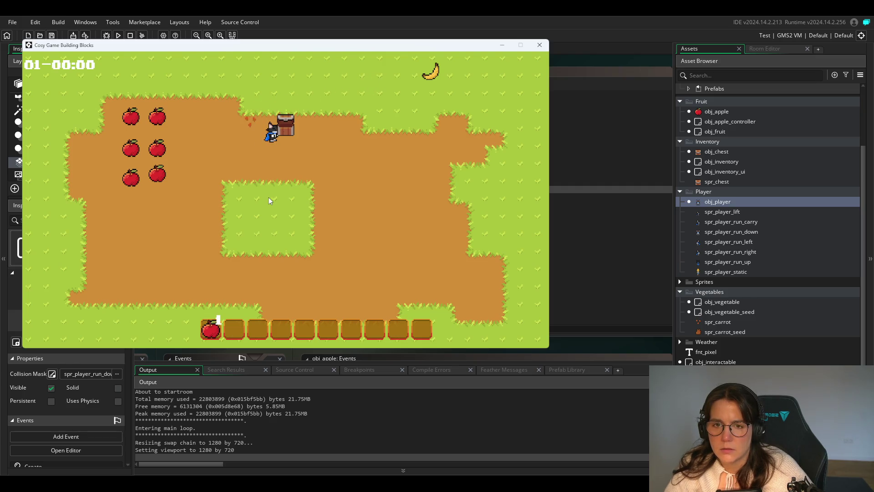
{"action": "key", "text": "space"}
{"action": "key", "text": "Up"}
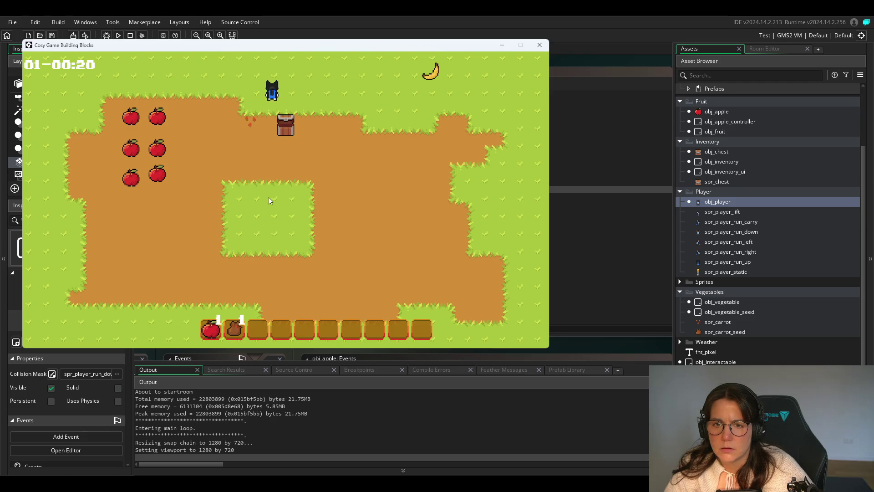
{"action": "key", "text": "Down"}
{"action": "key", "text": "Left"}
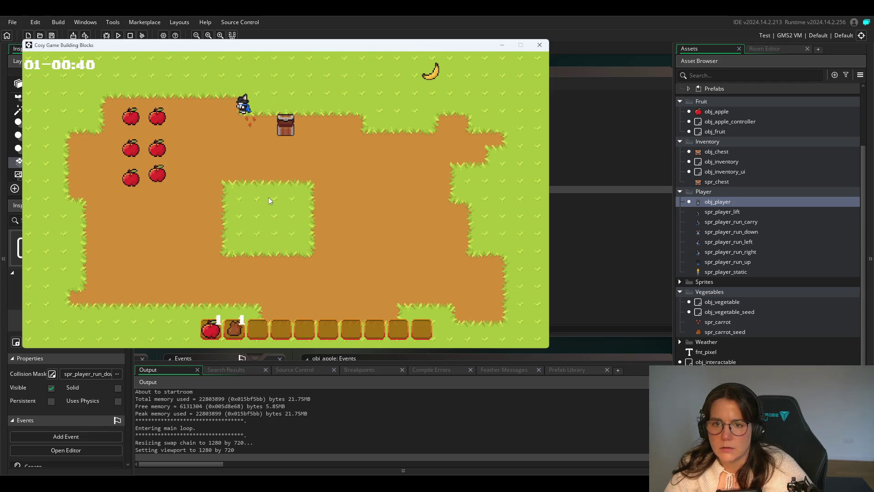
{"action": "key", "text": "Left"}
{"action": "key", "text": "Right"}
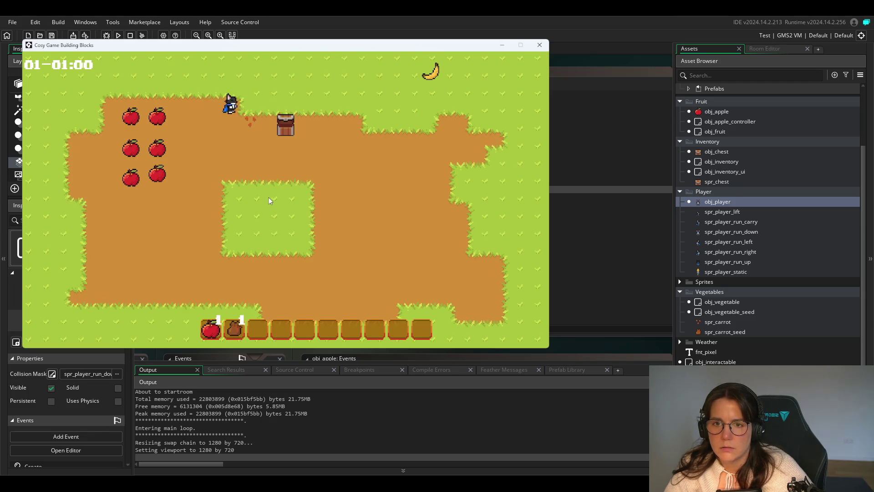
{"action": "key", "text": "Left"}
{"action": "key", "text": "space"}
Collect two more seed bags from the chest and plant them on the dirt below.
{"action": "key", "text": "Down"}
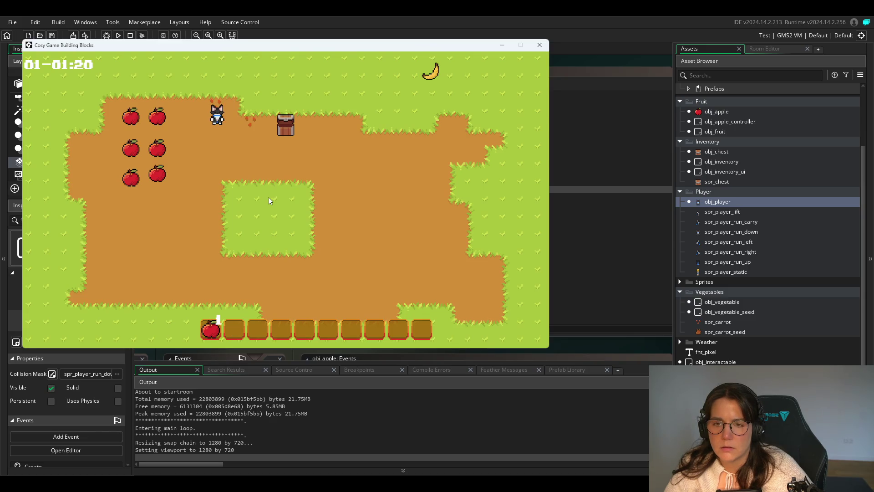
{"action": "key", "text": "Right"}
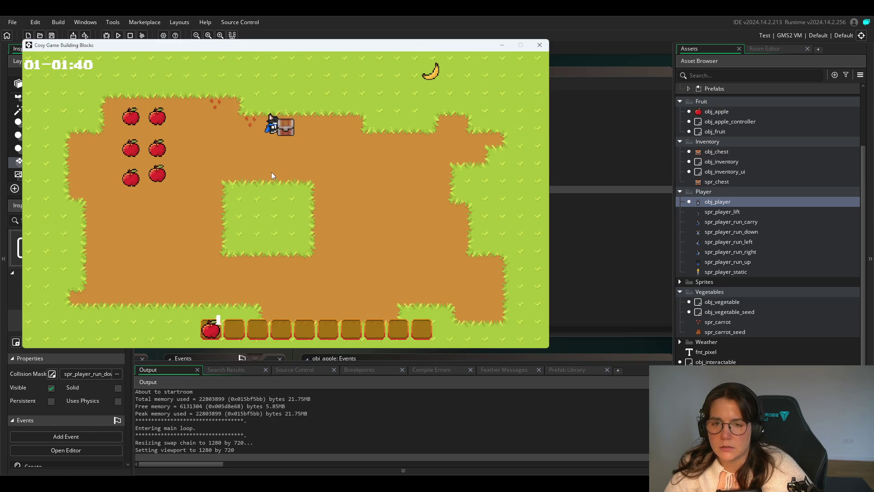
{"action": "key", "text": "space"}
{"action": "key", "text": "Up"}
{"action": "key", "text": "Left"}
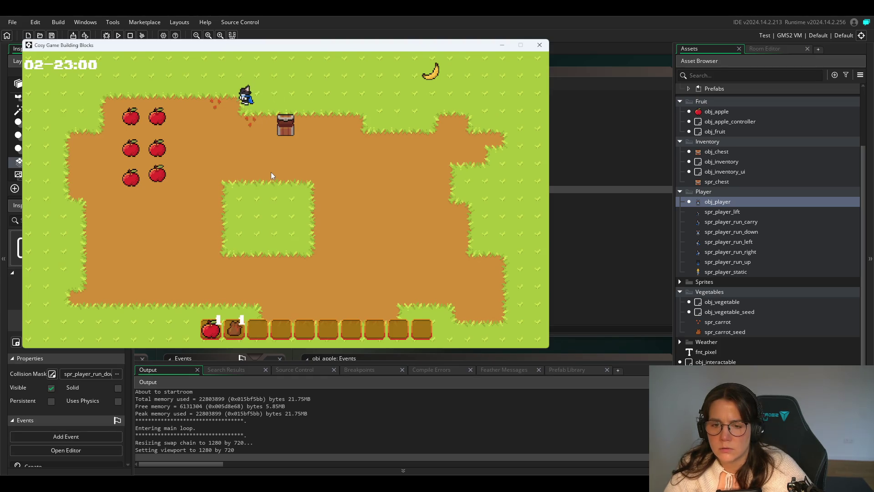
{"action": "key", "text": "Down"}
{"action": "key", "text": "space"}
{"action": "key", "text": "Right"}
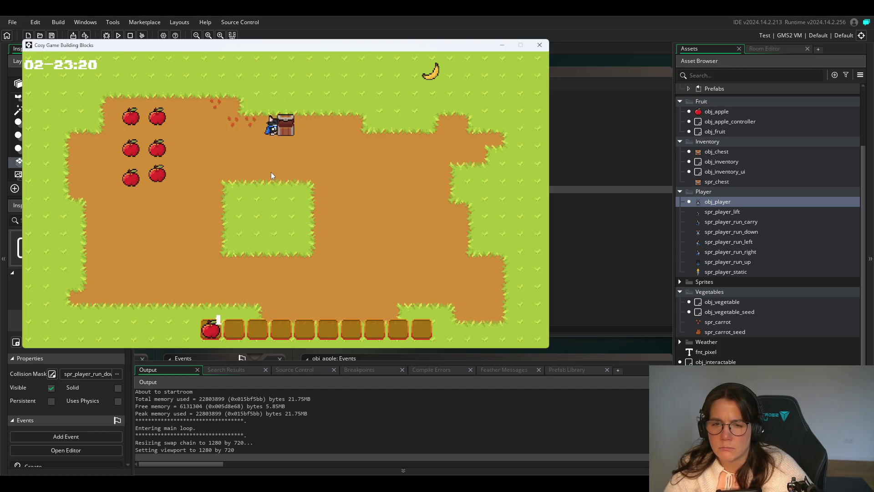
{"action": "key", "text": "space"}
{"action": "key", "text": "Up"}
{"action": "key", "text": "Left"}
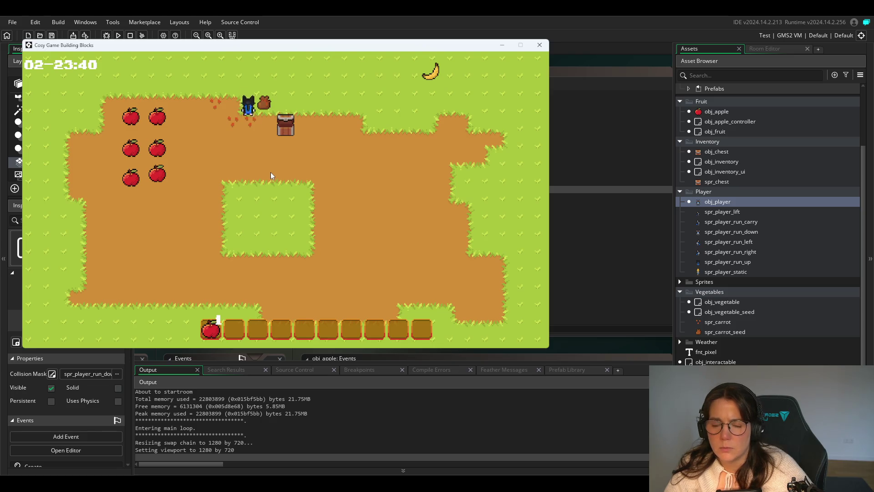
{"action": "key", "text": "Right"}
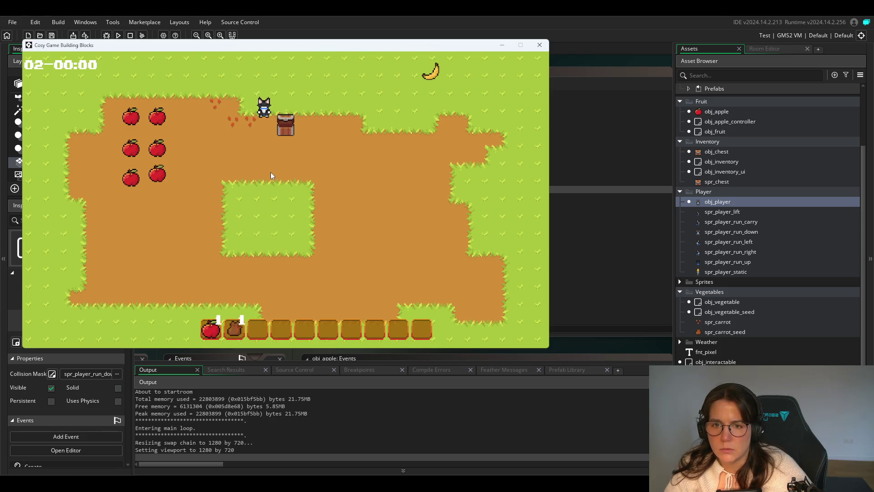
{"action": "key", "text": "Down"}
{"action": "key", "text": "space"}
Take two more seed bags and plant them on empty dirt, including the tile beside the chest.
{"action": "key", "text": "Right"}
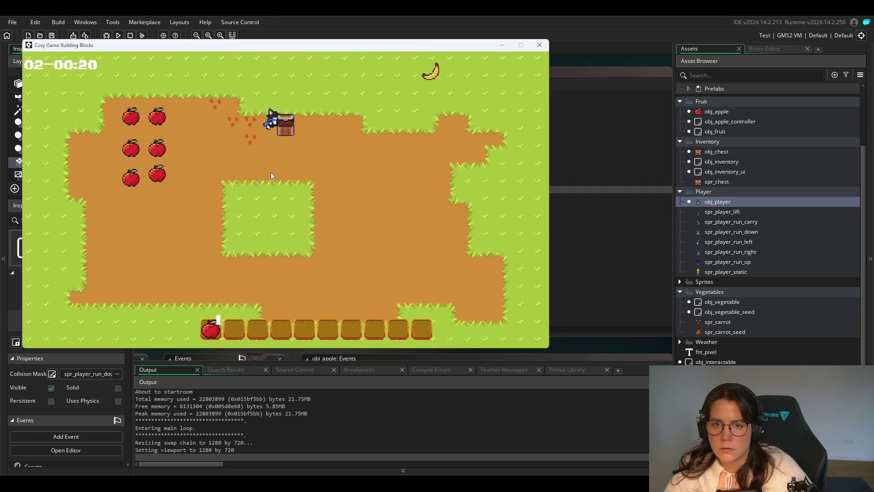
{"action": "key", "text": "space"}
{"action": "key", "text": "Up"}
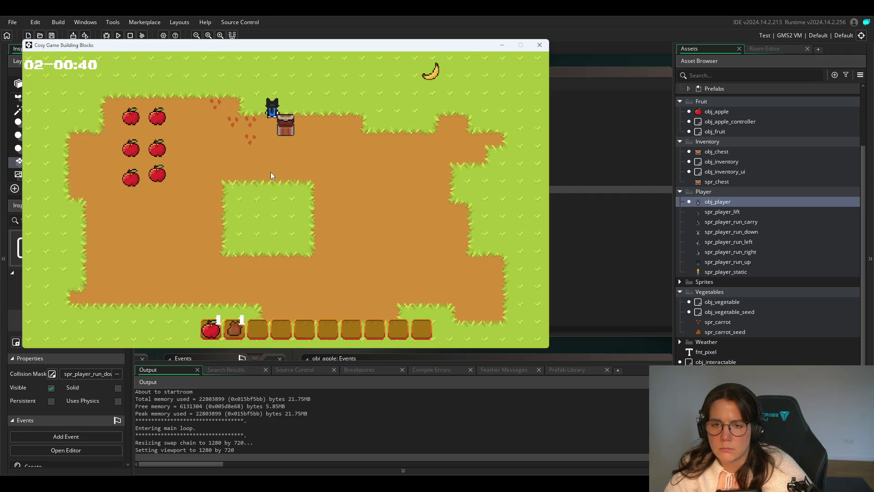
{"action": "key", "text": "Left"}
{"action": "key", "text": "Down"}
{"action": "key", "text": "space"}
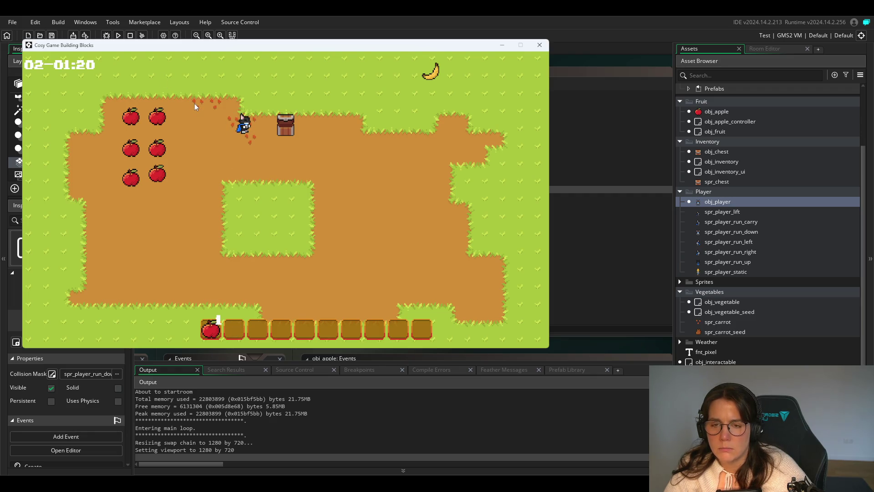
{"action": "key", "text": "Right"}
{"action": "key", "text": "space"}
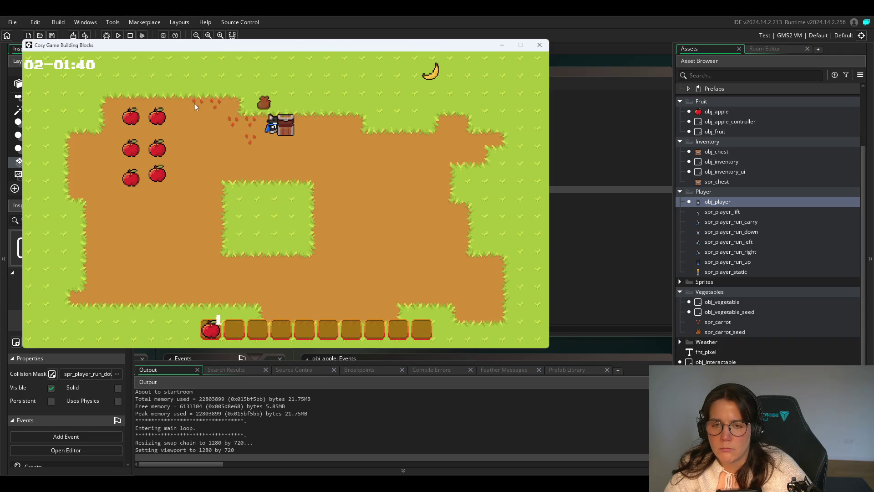
{"action": "key", "text": "Up"}
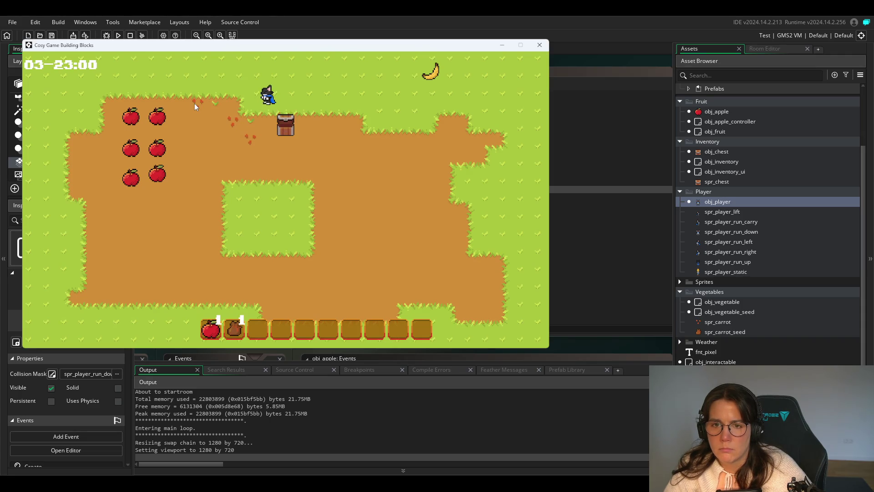
{"action": "key", "text": "Down"}
{"action": "key", "text": "space"}
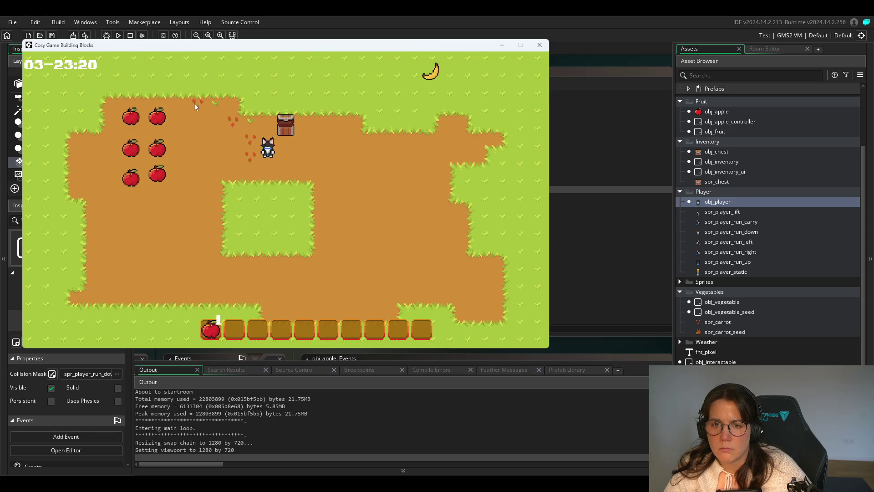
Grab another seed bag, pick up the banana, and plant seeds beside the chest with E.
{"action": "key", "text": "Up"}
{"action": "key", "text": "Right"}
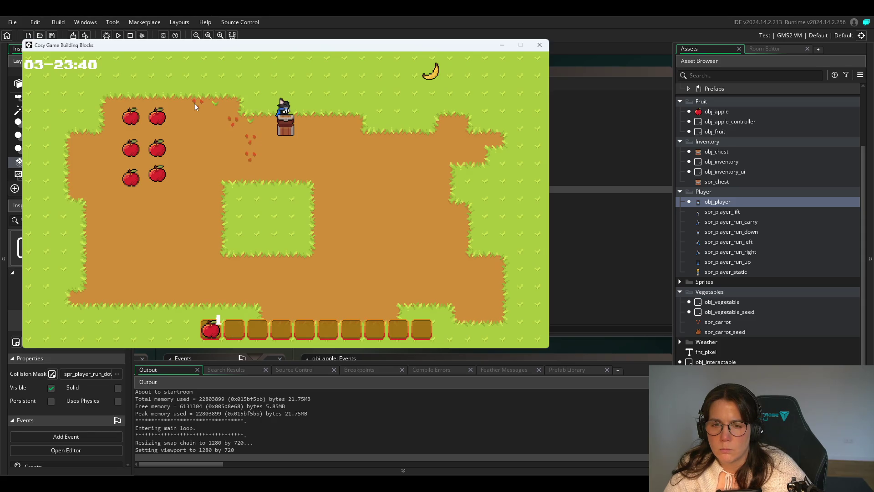
{"action": "key", "text": "Left"}
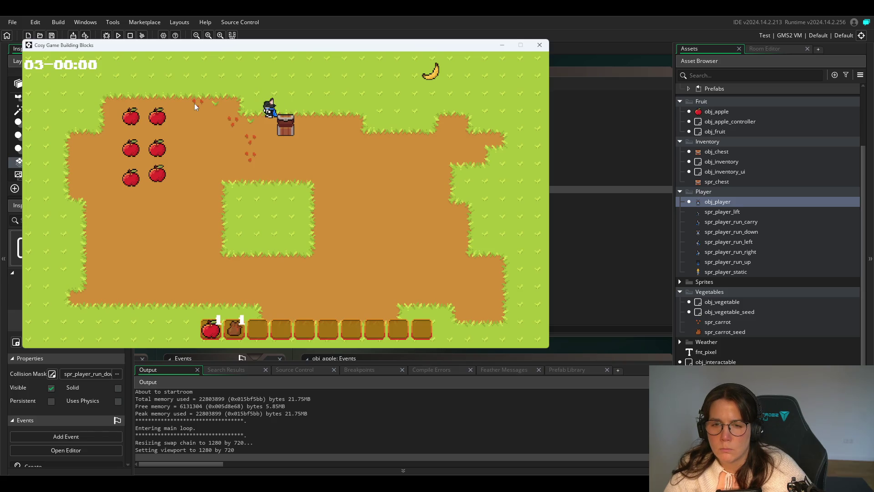
{"action": "key", "text": "Up"}
{"action": "key", "text": "Right"}
{"action": "key", "text": "Right"}
{"action": "key", "text": "Down"}
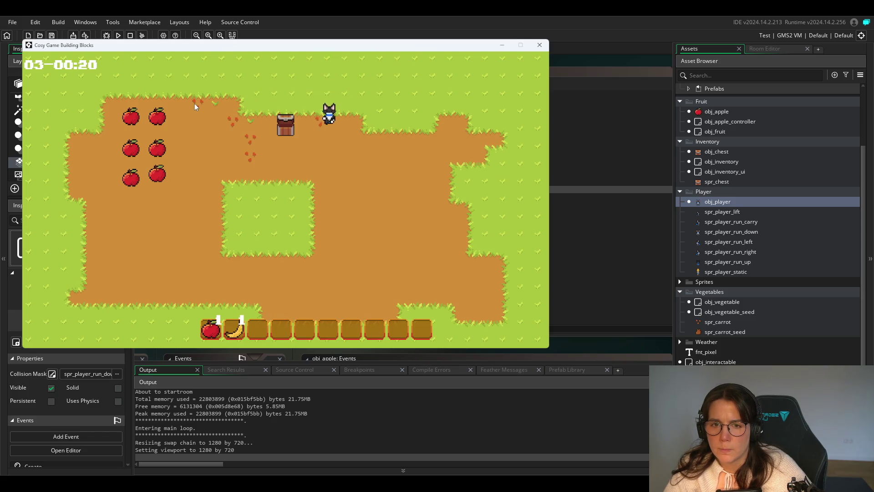
{"action": "key", "text": "Left"}
{"action": "key", "text": "Down"}
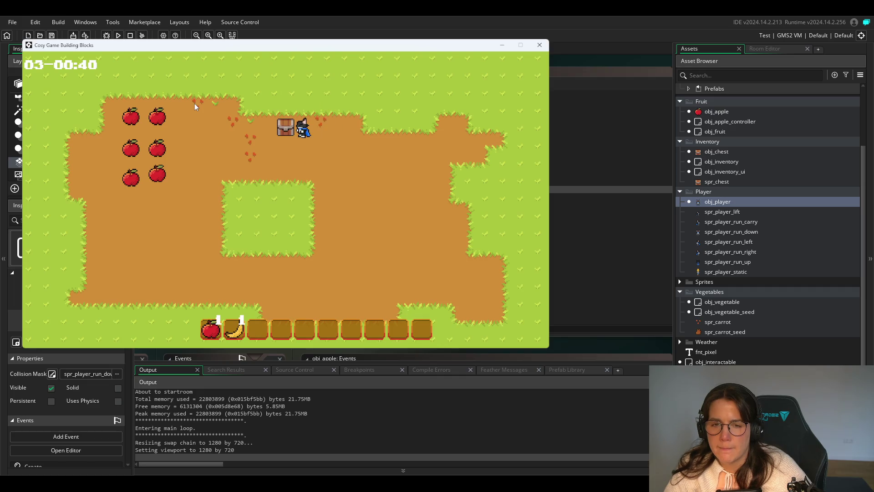
{"action": "key", "text": "Down"}
{"action": "key", "text": "Left"}
{"action": "key", "text": "Up"}
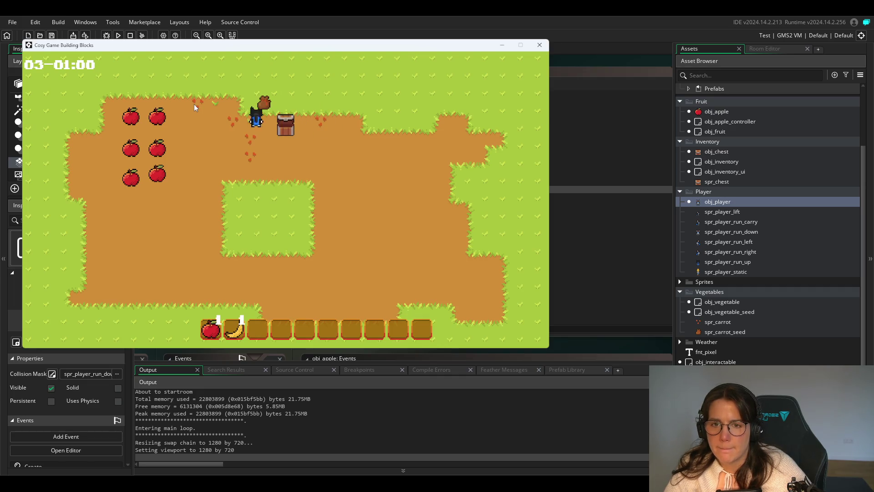
{"action": "key", "text": "Down"}
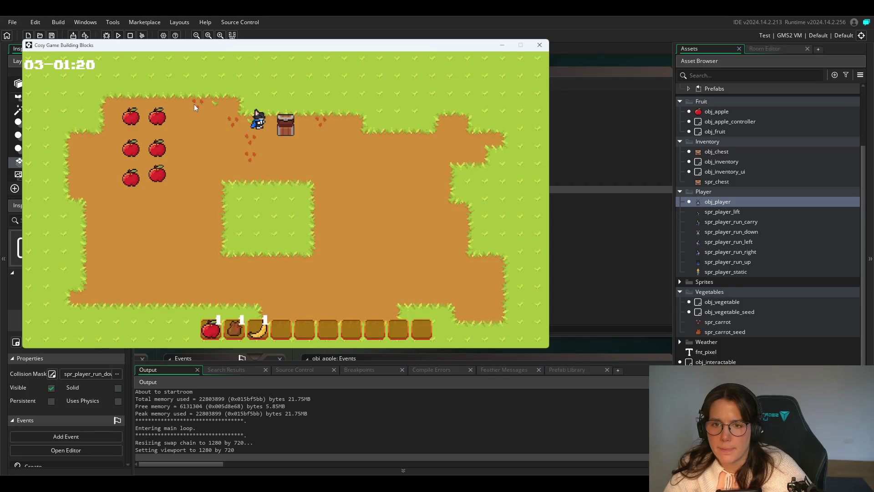
{"action": "key", "text": "Right"}
{"action": "key", "text": "e"}
Take another seed bag from the chest with E and plant it on empty dirt.
{"action": "key", "text": "Right"}
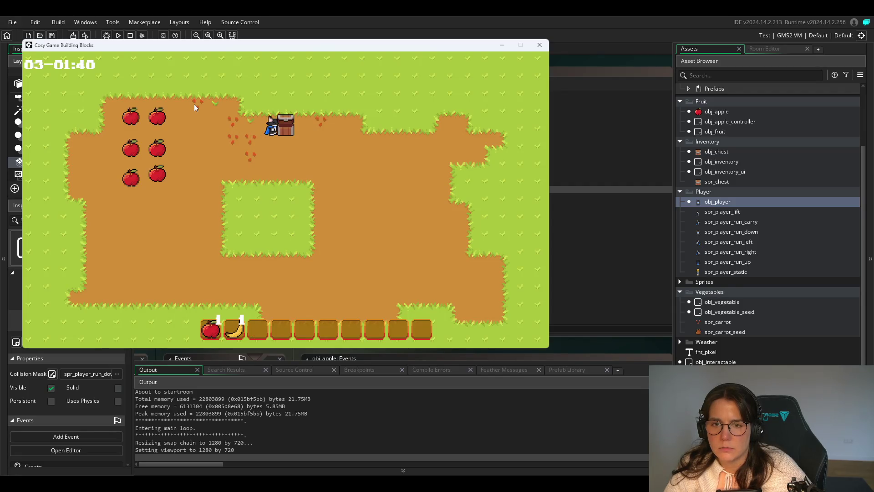
{"action": "key", "text": "e"}
{"action": "key", "text": "Up"}
{"action": "key", "text": "Up"}
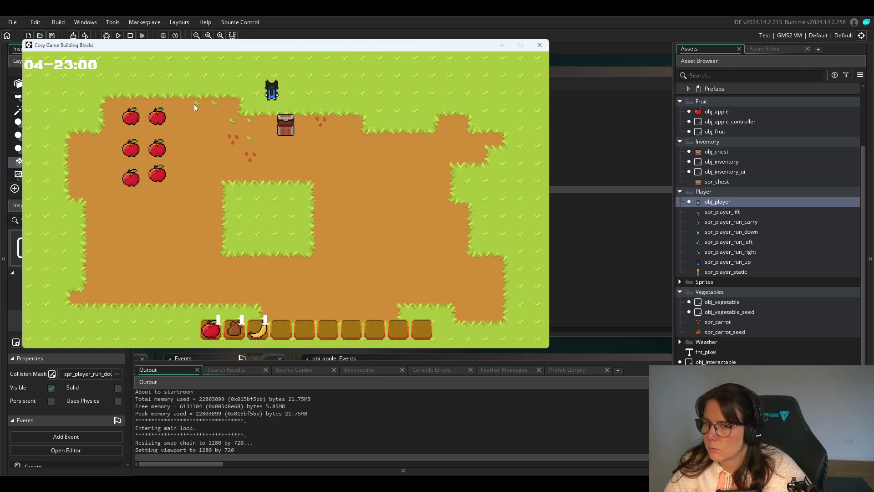
{"action": "key", "text": "Left"}
{"action": "key", "text": "Down"}
{"action": "key", "text": "Left"}
{"action": "key", "text": "Down"}
{"action": "key", "text": "e"}
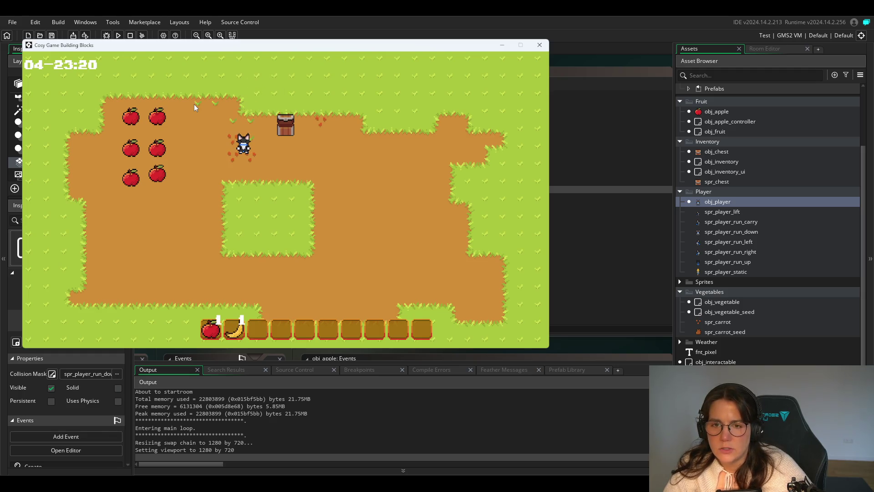
Plant one more seed bag, then press T to skip ahead to day 5 and check growth.
{"action": "key", "text": "Up"}
{"action": "key", "text": "Right"}
{"action": "key", "text": "Right"}
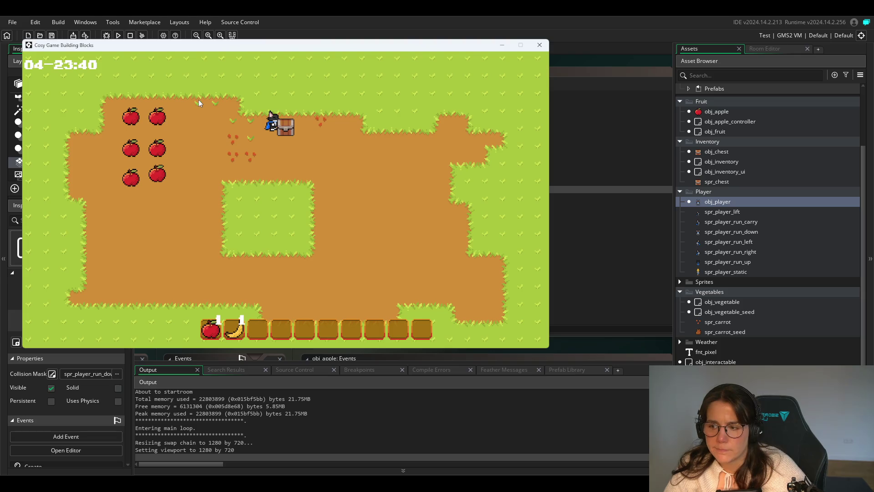
{"action": "key", "text": "e"}
{"action": "key", "text": "Up"}
{"action": "key", "text": "Left"}
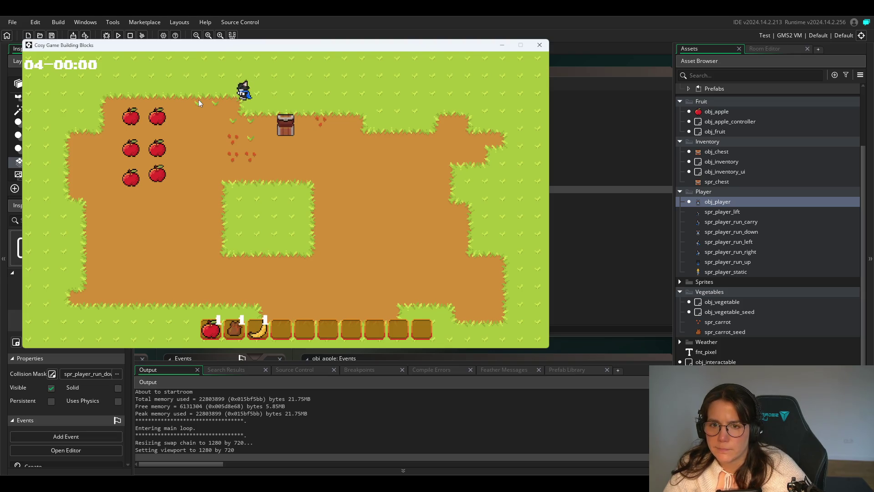
{"action": "key", "text": "Down"}
{"action": "key", "text": "e"}
{"action": "key", "text": "Right"}
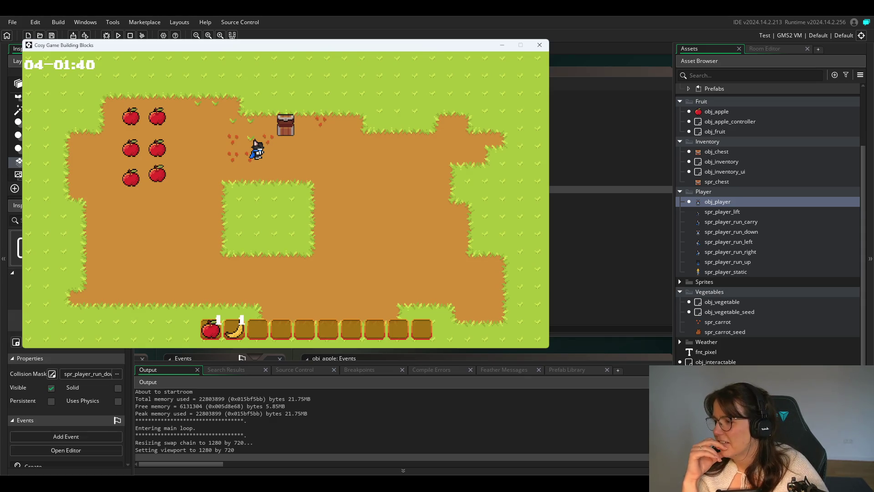
{"action": "key", "text": "t"}
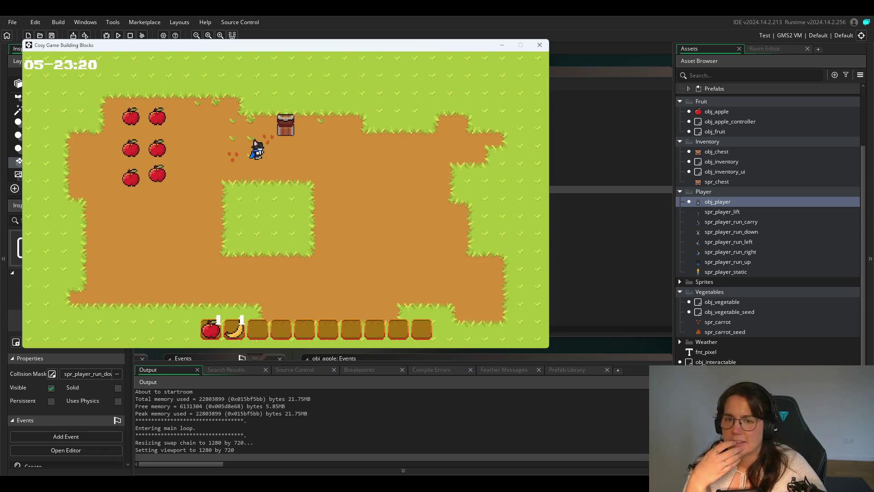
Close the game and select the carrot-planting block in obj_player's Step event.
{"action": "left_click", "coordinate": [540, 45]}
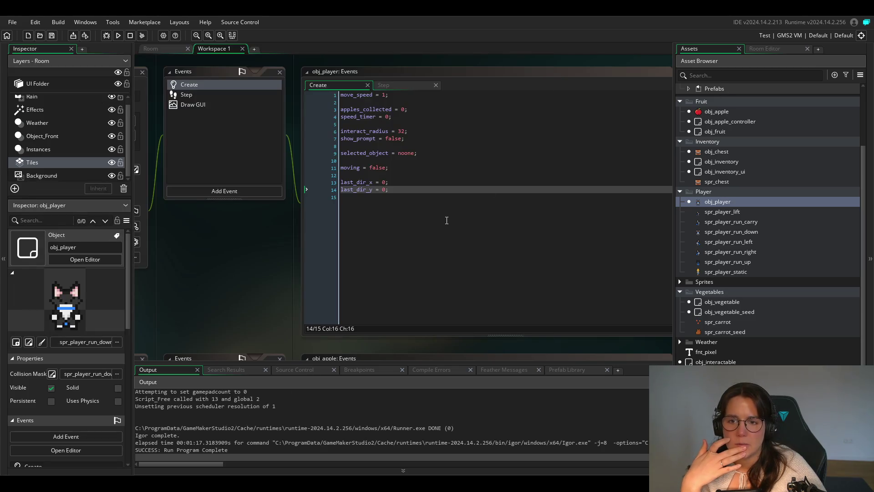
{"action": "left_click", "coordinate": [400, 86]}
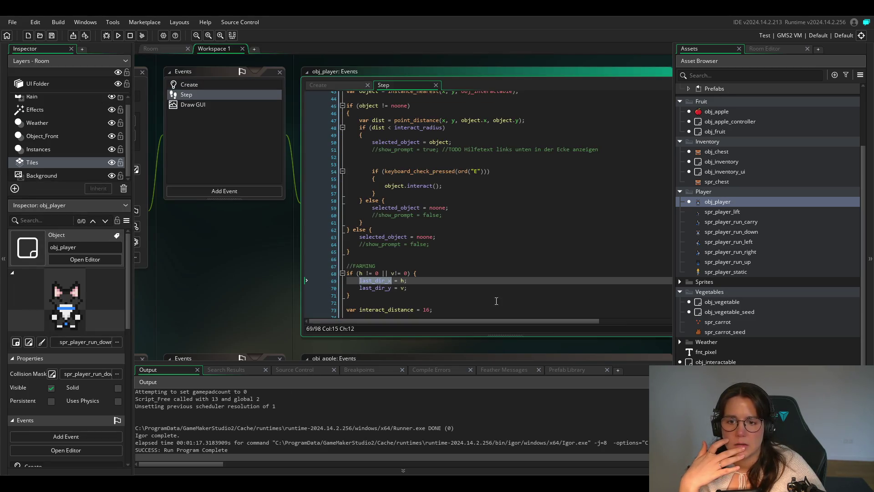
{"action": "scroll", "coordinate": [412, 276], "scroll_direction": "down", "scroll_amount": 3}
{"action": "scroll", "coordinate": [421, 266], "scroll_direction": "down", "scroll_amount": 3}
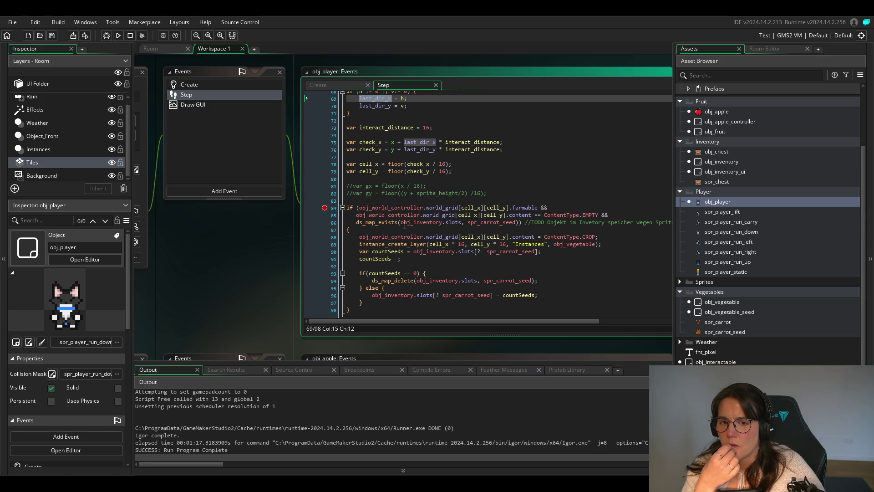
{"action": "mouse_move", "coordinate": [409, 222]}
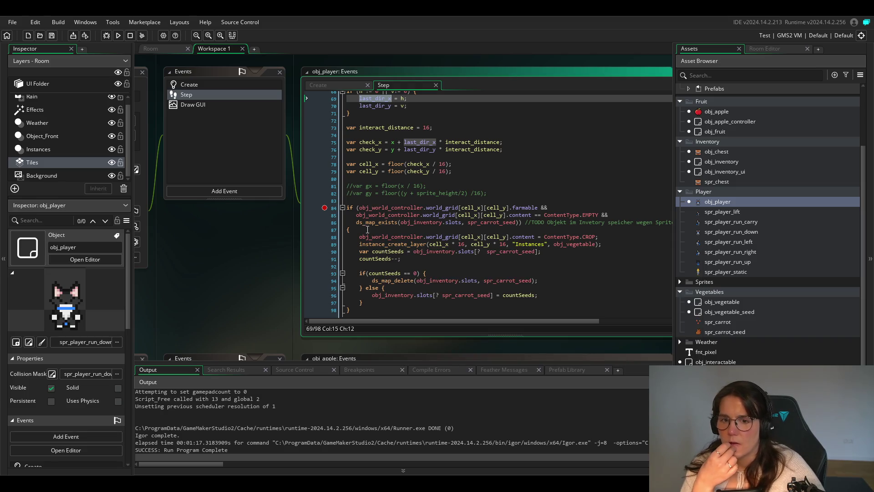
{"action": "left_click_drag", "start_coordinate": [359, 237], "coordinate": [384, 302]}
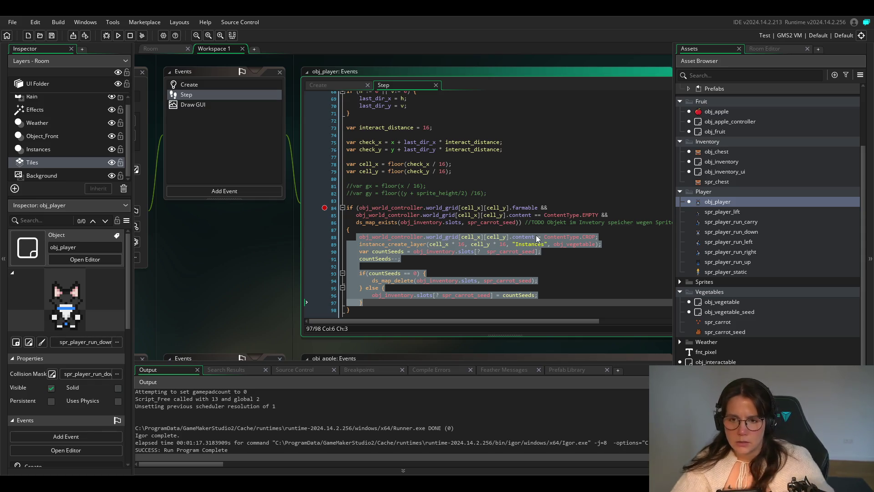
Insert if(keyboard_check("E")) { on a new line above the planting code on line 88.
{"action": "left_click", "coordinate": [456, 233]}
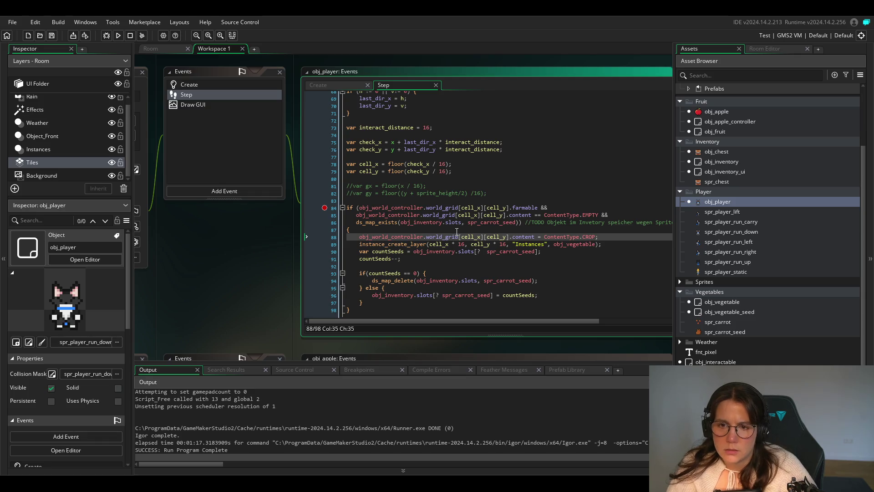
{"action": "key", "text": "Home"}
{"action": "key", "text": "Return"}
{"action": "key", "text": "Up"}
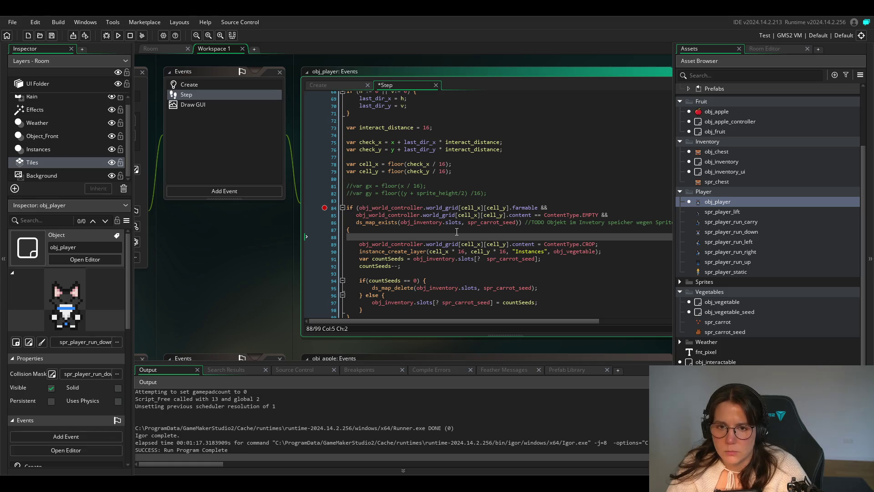
{"action": "type", "text": "if("}
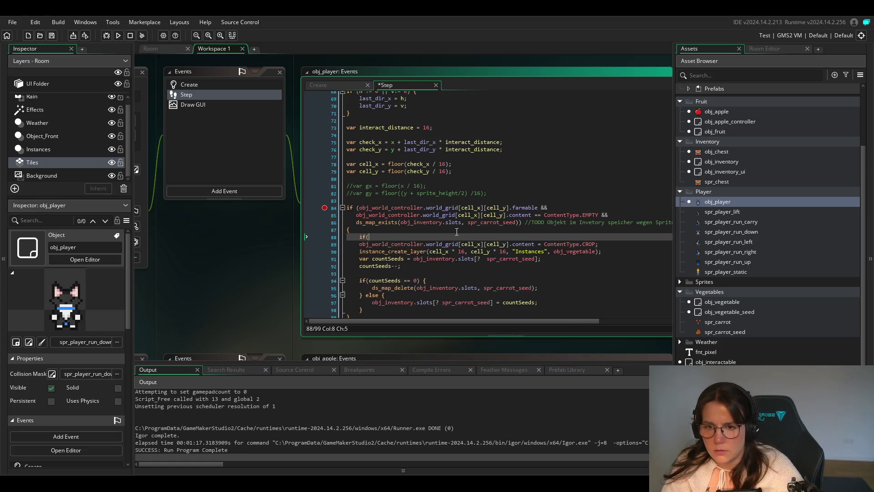
{"action": "key", "text": "Left"}
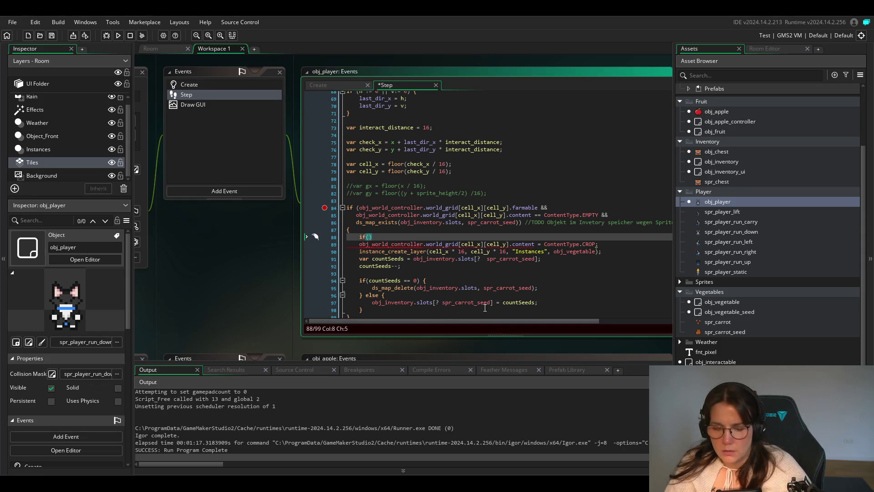
{"action": "type", "text": "key"}
{"action": "key", "text": "Return"}
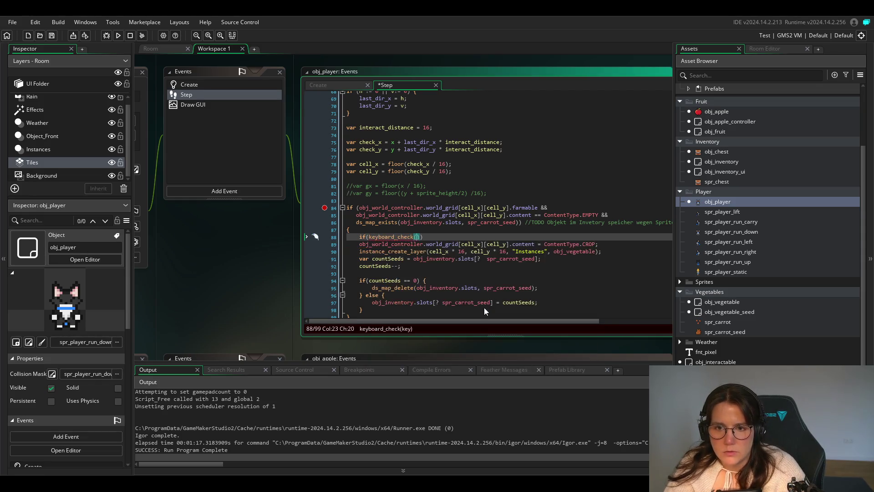
{"action": "type", "text": "\"E"}
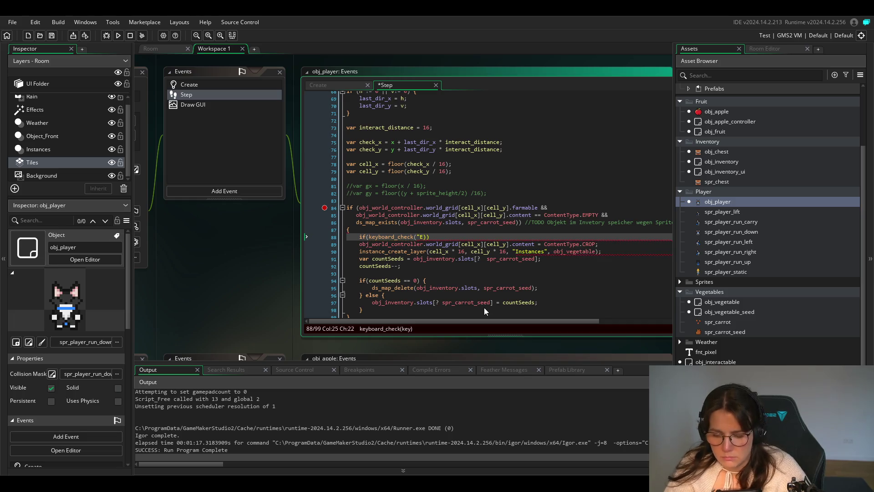
{"action": "type", "text": "\")) {"}
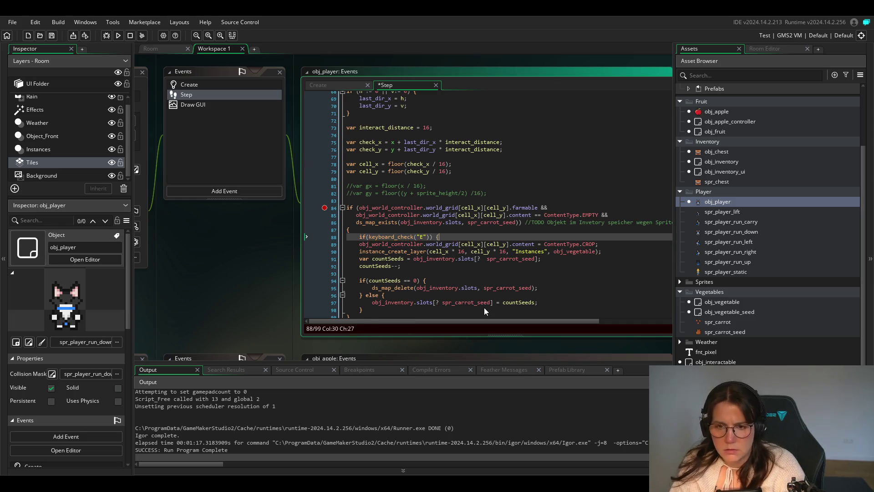
{"action": "key", "text": "Return"}
Close the block with } after line 99, then build and run the game.
{"action": "scroll", "coordinate": [382, 287], "scroll_direction": "down", "scroll_amount": 2}
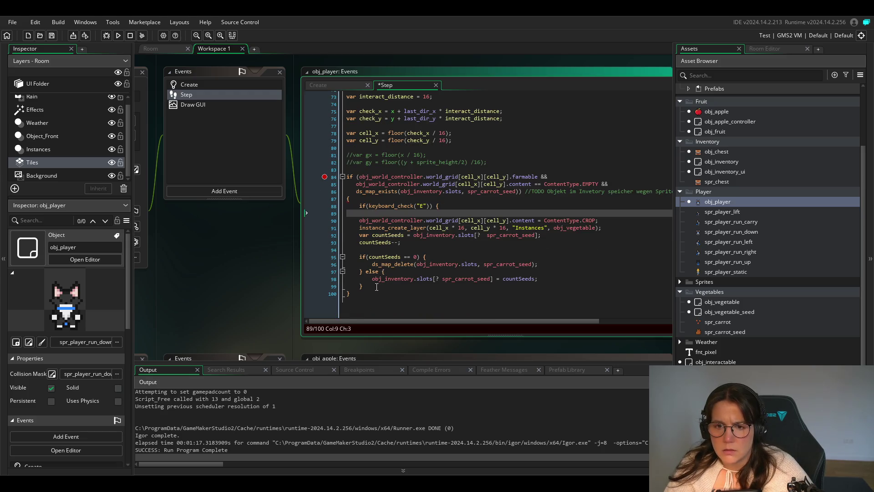
{"action": "scroll", "coordinate": [377, 286], "scroll_direction": "up", "scroll_amount": 1}
{"action": "left_click", "coordinate": [375, 292]}
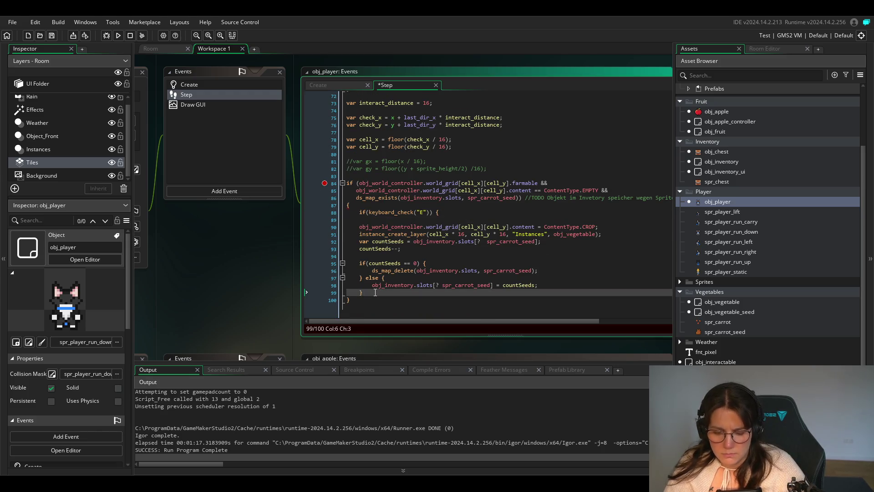
{"action": "key", "text": "Return"}
{"action": "type", "text": "}"}
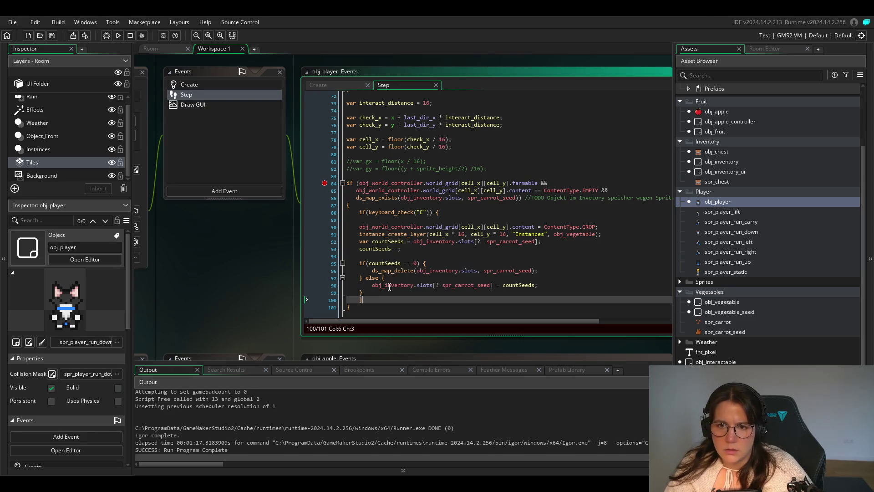
{"action": "left_click", "coordinate": [117, 36]}
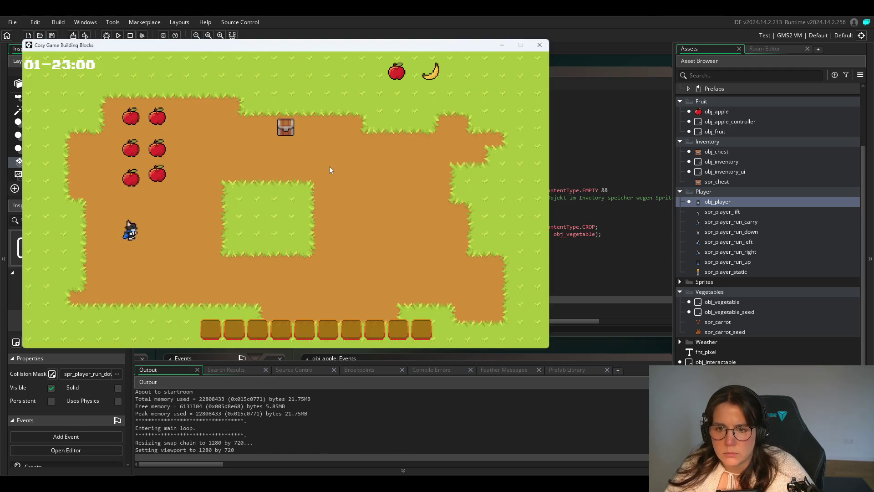
Walk the player around the chest until the keyboard_check string-argument error appears at Step line 88.
{"action": "key", "text": "Right"}
{"action": "key", "text": "Up"}
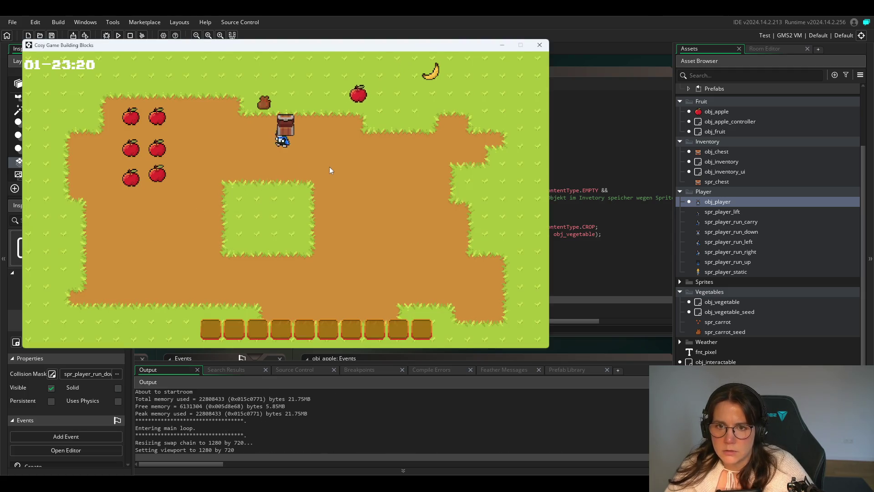
{"action": "key", "text": "Left"}
{"action": "key", "text": "Up"}
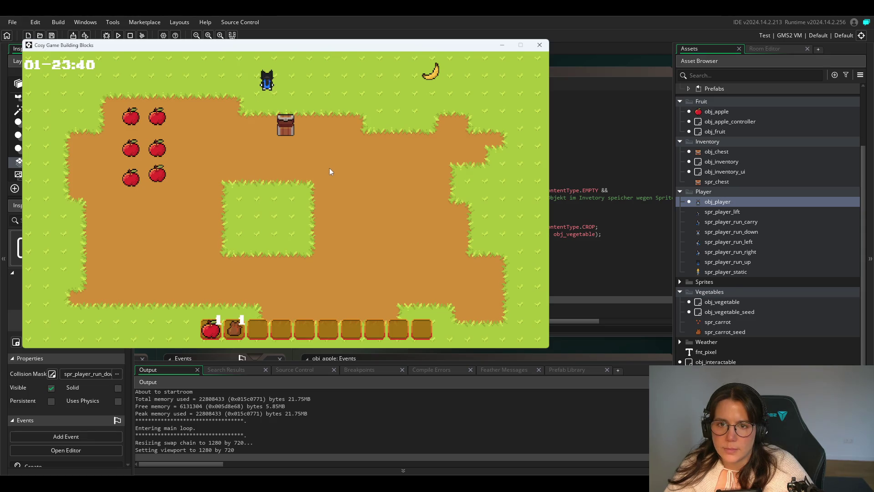
{"action": "key", "text": "Down"}
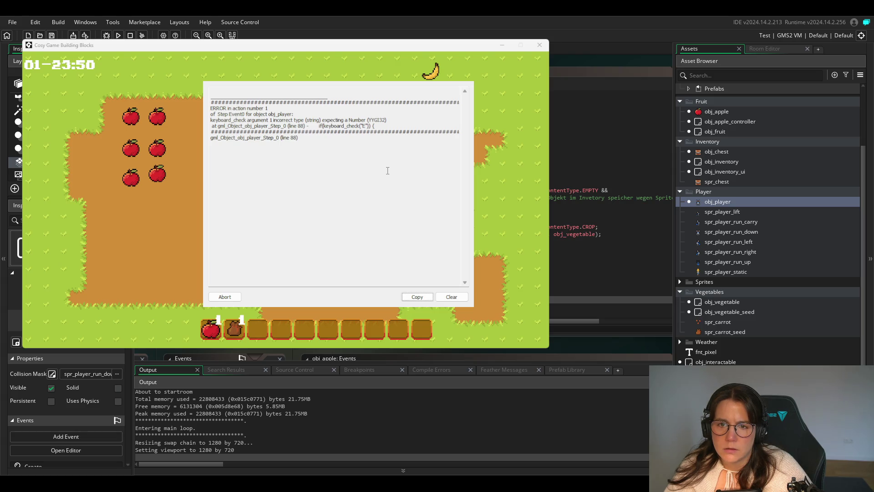
Abort the crashed run and copy keyboard_check_pressed(ord("E")) from line 54.
{"action": "left_click", "coordinate": [226, 296]}
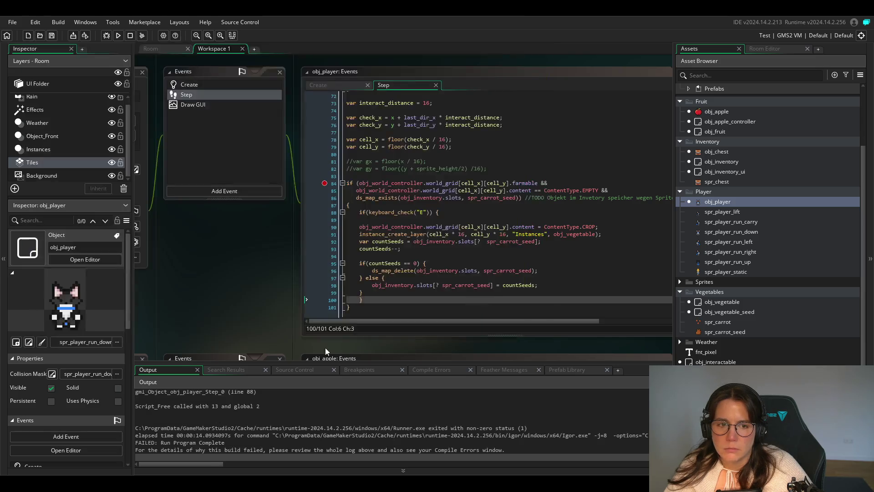
{"action": "scroll", "coordinate": [461, 194], "scroll_direction": "up", "scroll_amount": 8}
{"action": "scroll", "coordinate": [461, 194], "scroll_direction": "up", "scroll_amount": 5}
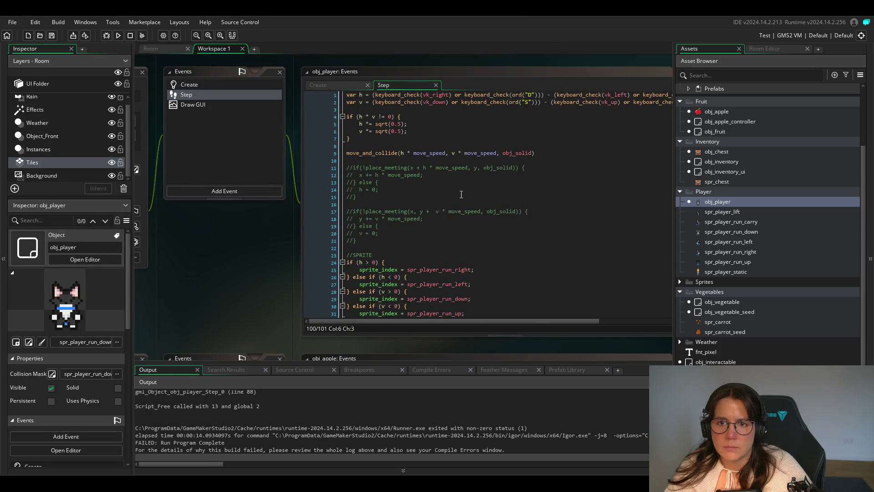
{"action": "left_click_drag", "start_coordinate": [465, 95], "coordinate": [531, 96]}
{"action": "scroll", "coordinate": [475, 194], "scroll_direction": "down", "scroll_amount": 15}
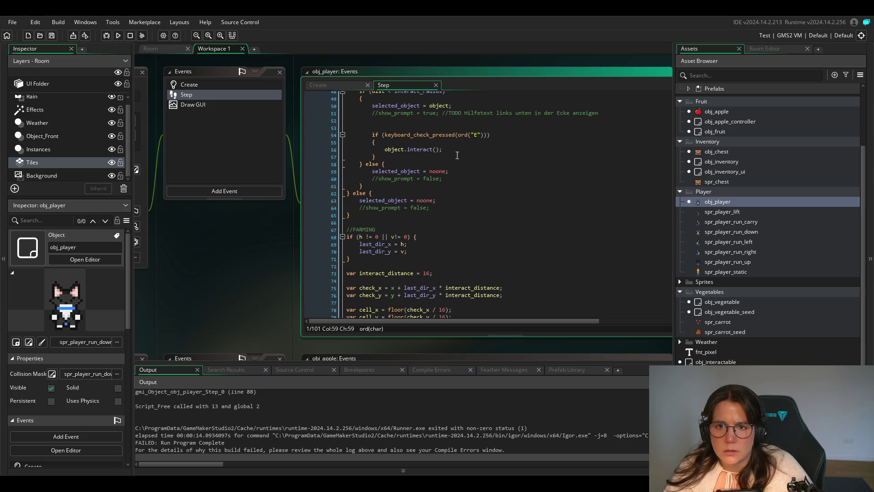
{"action": "left_click_drag", "start_coordinate": [385, 135], "coordinate": [486, 137]}
{"action": "key", "text": "ctrl+c"}
Paste it over keyboard_check("E") on line 88, save the Step event, and rerun the game.
{"action": "scroll", "coordinate": [444, 212], "scroll_direction": "down", "scroll_amount": 7}
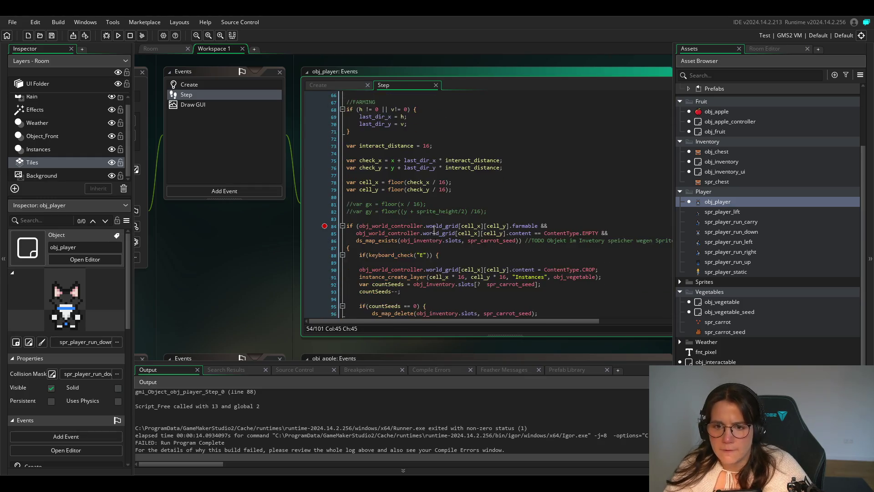
{"action": "left_click_drag", "start_coordinate": [432, 237], "coordinate": [369, 237]}
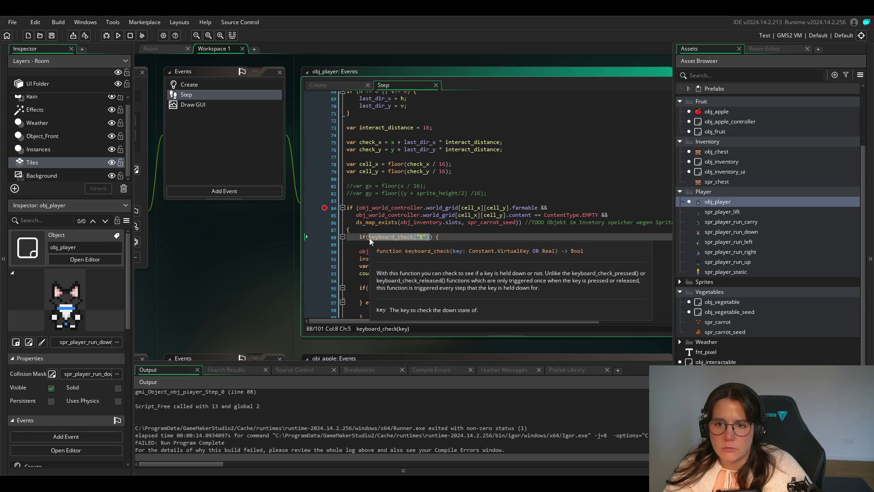
{"action": "key", "text": "ctrl+v"}
{"action": "key", "text": "ctrl+s"}
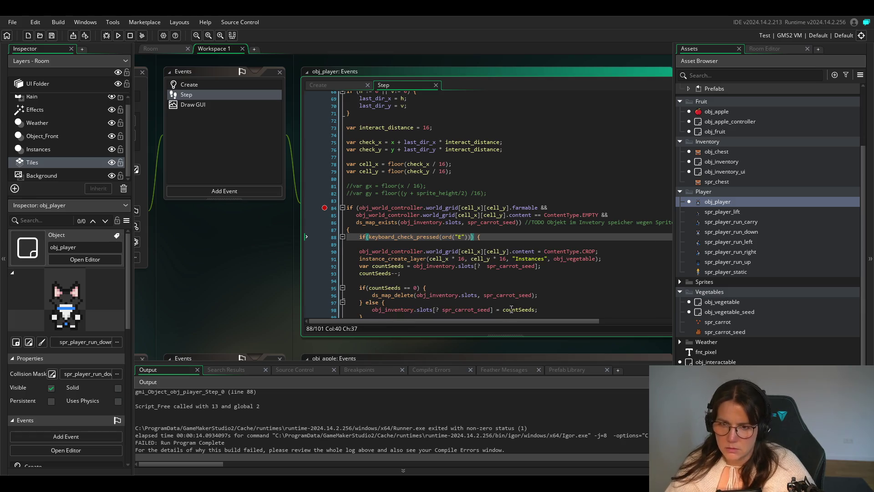
{"action": "left_click", "coordinate": [118, 35]}
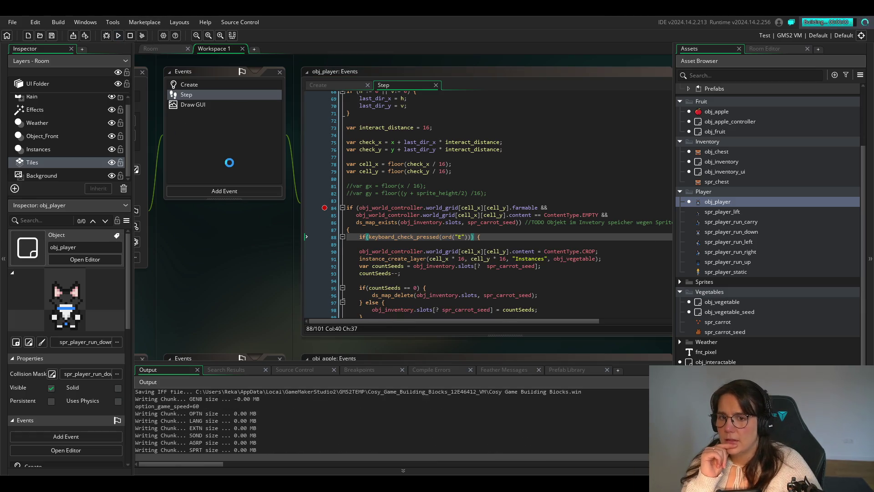
Walk the player around the field to the chest, then collect the apple and the banana.
{"action": "key", "text": "d"}
{"action": "key", "text": "w"}
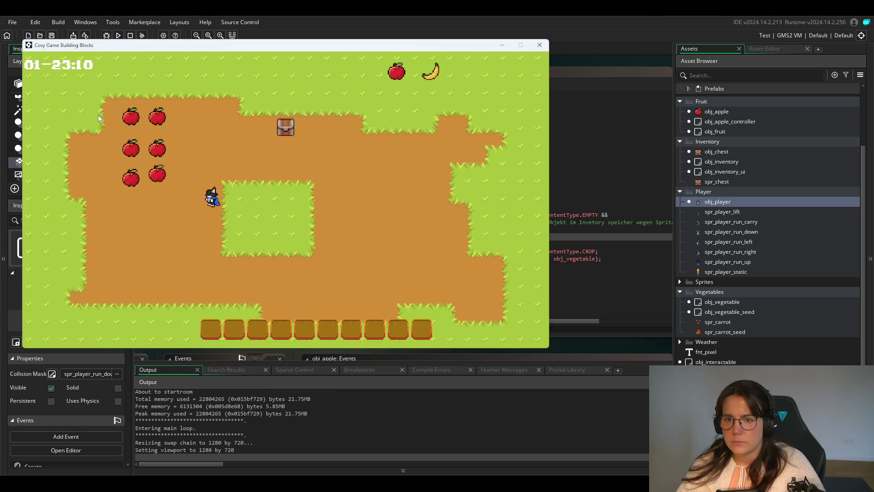
{"action": "key", "text": "a"}
{"action": "key", "text": "d"}
{"action": "key", "text": "w"}
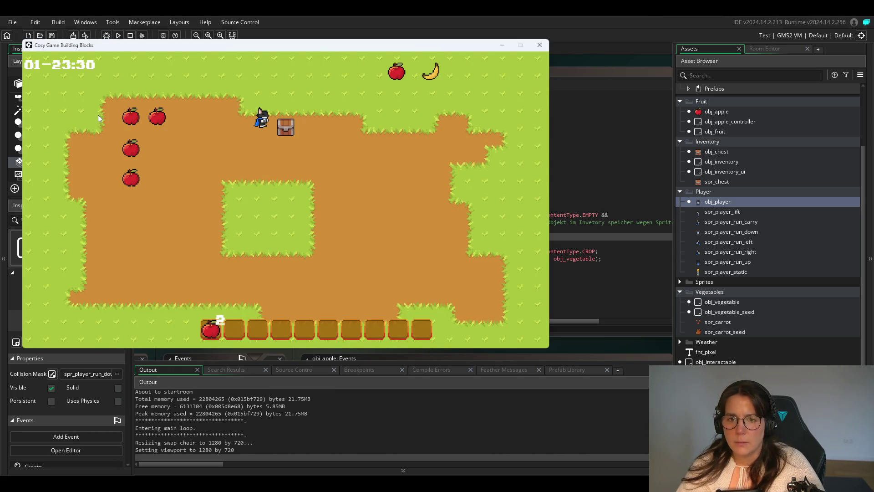
{"action": "key", "text": "e"}
{"action": "key", "text": "s"}
{"action": "key", "text": "d"}
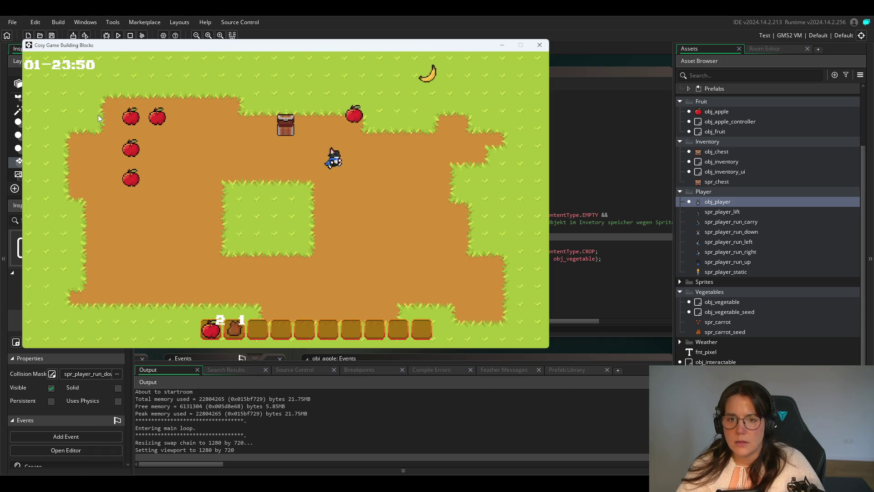
{"action": "key", "text": "a"}
{"action": "key", "text": "a"}
{"action": "key", "text": "w"}
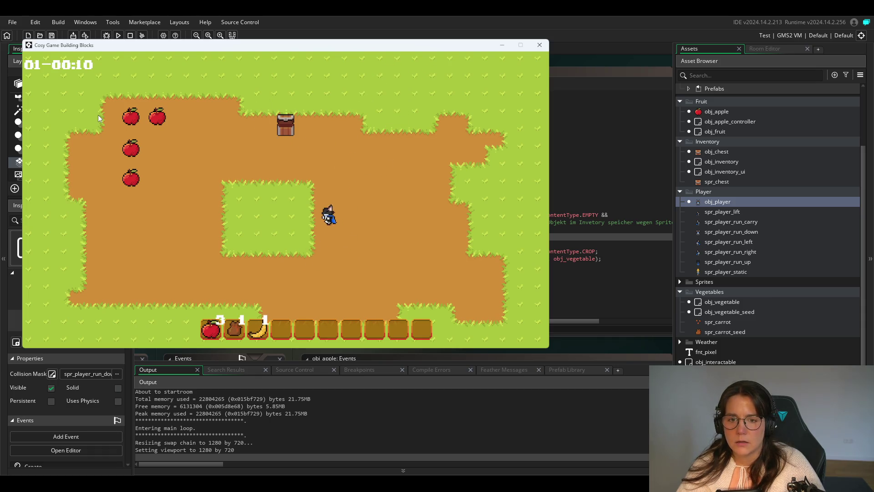
{"action": "key", "text": "d"}
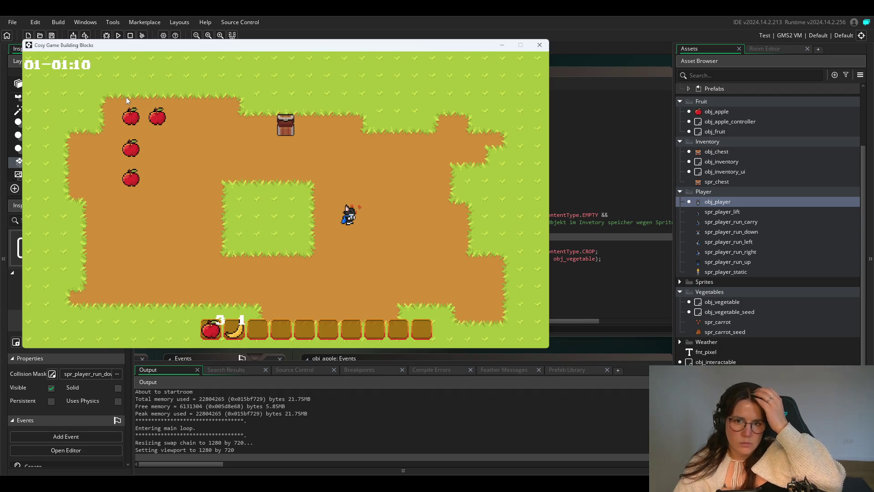
Walk up to the chest, then back down across the soil to plant the remaining carrot seeds.
{"action": "key", "text": "w"}
{"action": "key", "text": "a"}
{"action": "key", "text": "w"}
{"action": "key", "text": "a"}
{"action": "key", "text": "e"}
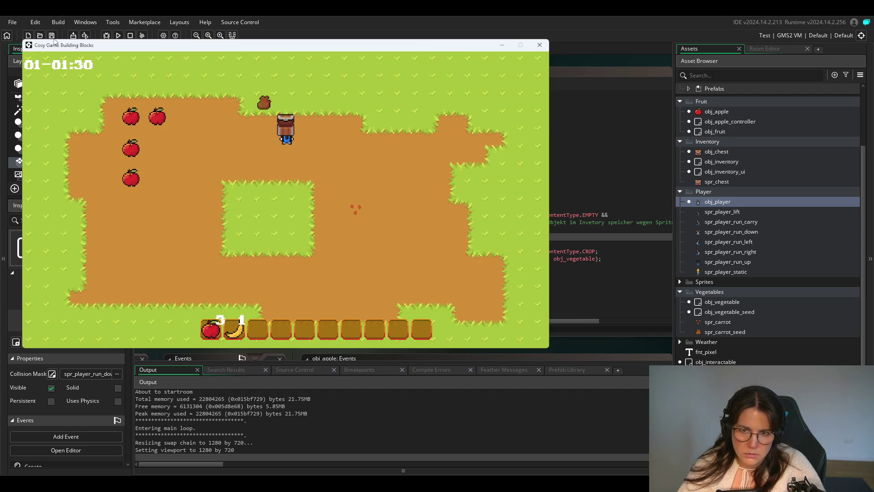
{"action": "key", "text": "a"}
{"action": "key", "text": "w"}
{"action": "key", "text": "s"}
{"action": "key", "text": "d"}
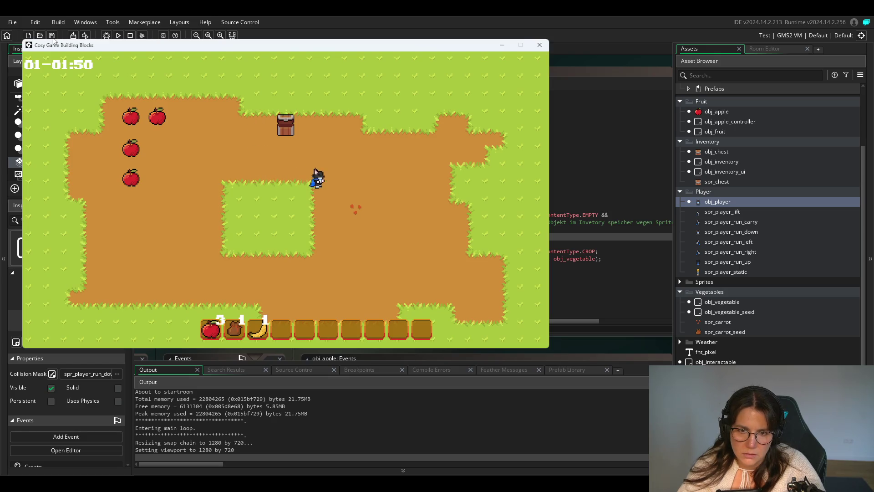
{"action": "key", "text": "e"}
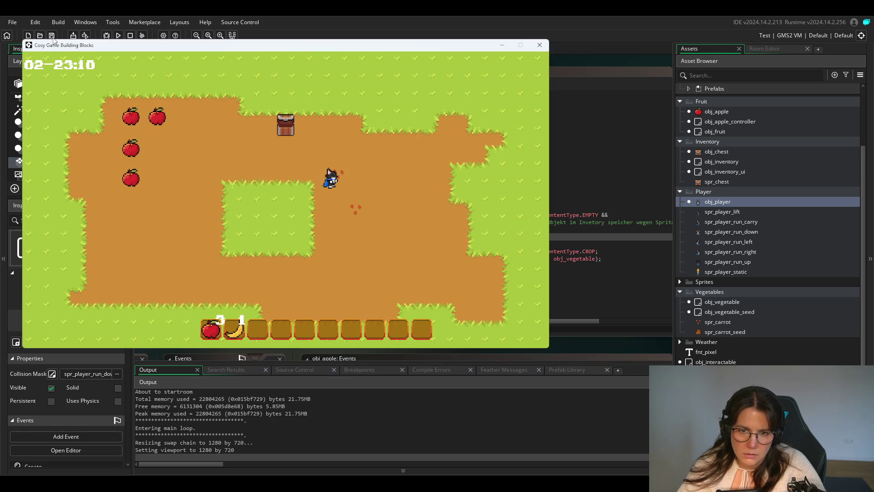
Take a seed sack from the chest and plant carrot seeds on open soil further down.
{"action": "key", "text": "w"}
{"action": "key", "text": "a"}
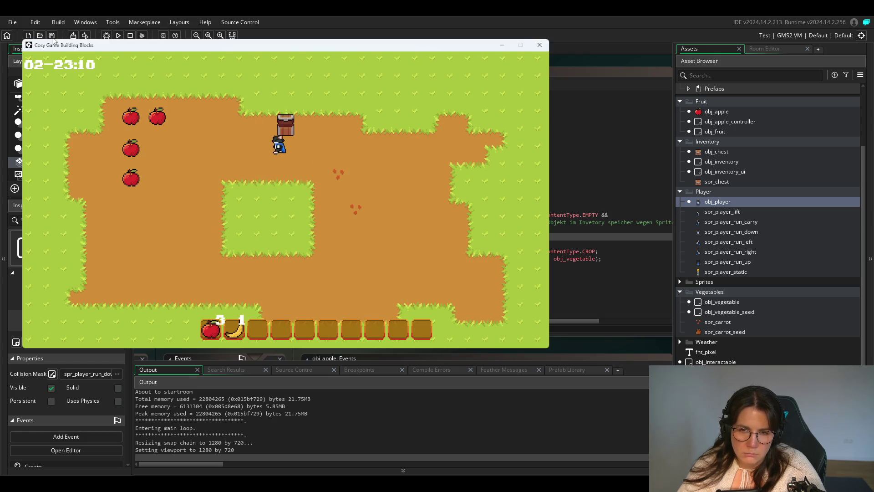
{"action": "key", "text": "w"}
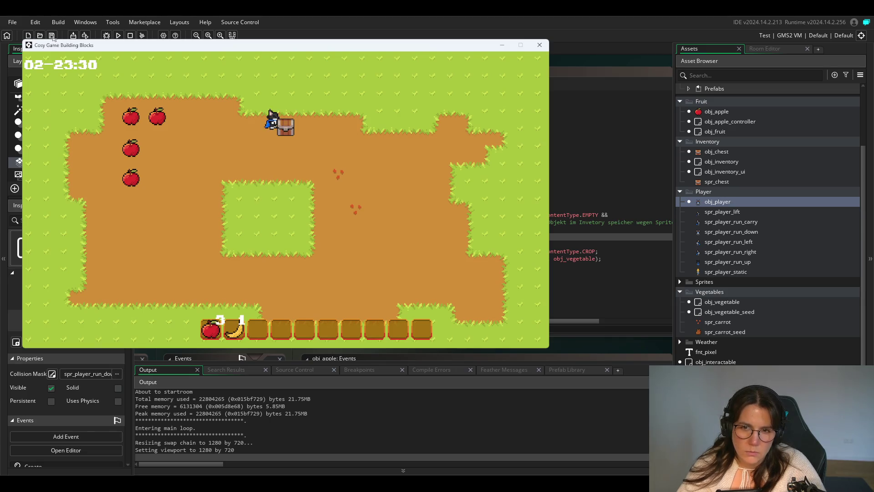
{"action": "key", "text": "w"}
{"action": "key", "text": "d"}
{"action": "key", "text": "e"}
{"action": "key", "text": "s"}
{"action": "key", "text": "d"}
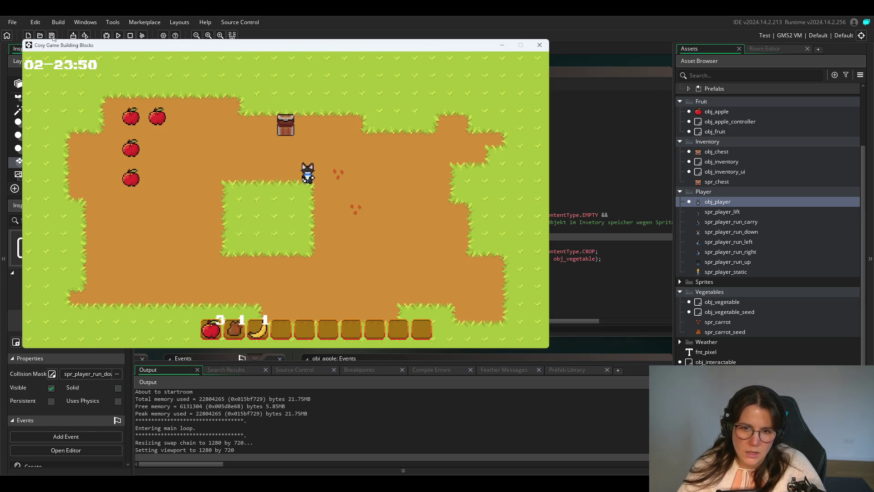
{"action": "key", "text": "d"}
{"action": "key", "text": "s"}
{"action": "key", "text": "s"}
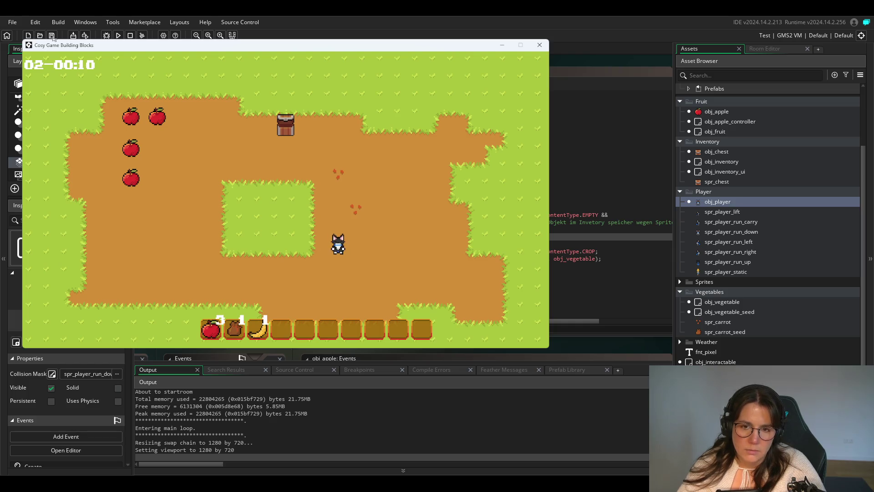
{"action": "key", "text": "e"}
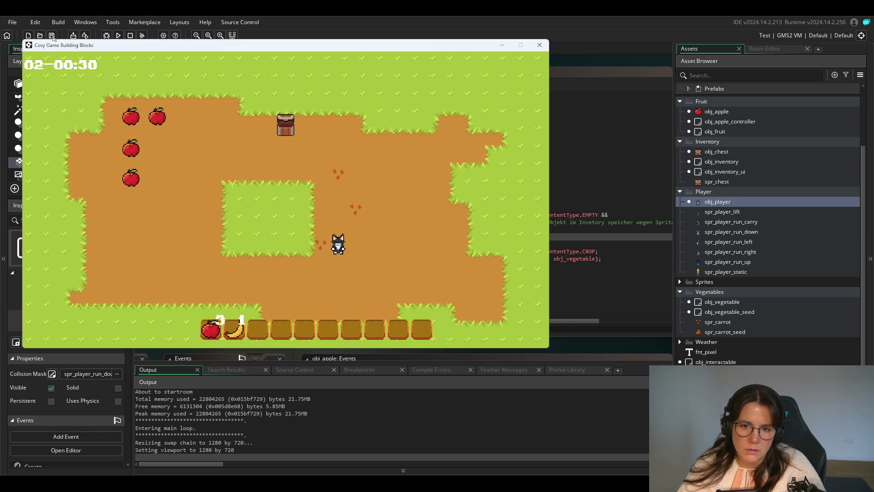
Return to the chest and collect several more seed sacks from it.
{"action": "key", "text": "w"}
{"action": "key", "text": "a"}
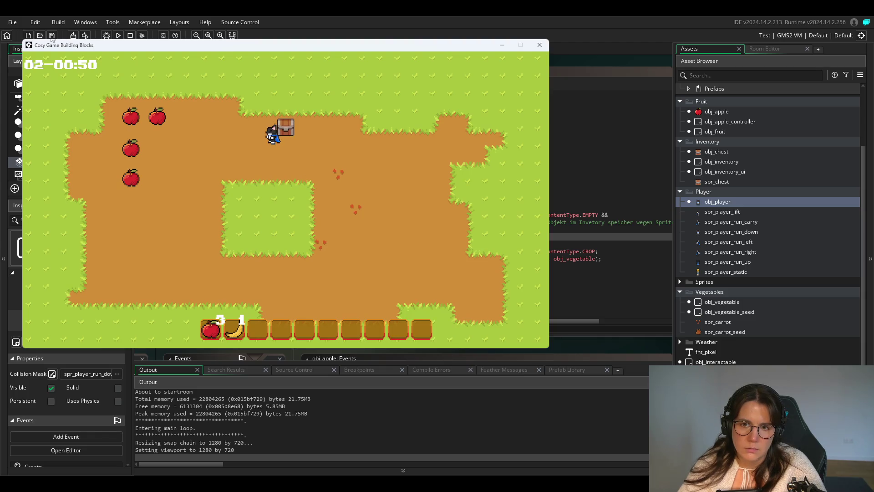
{"action": "key", "text": "a"}
{"action": "key", "text": "w"}
{"action": "key", "text": "e"}
{"action": "key", "text": "a"}
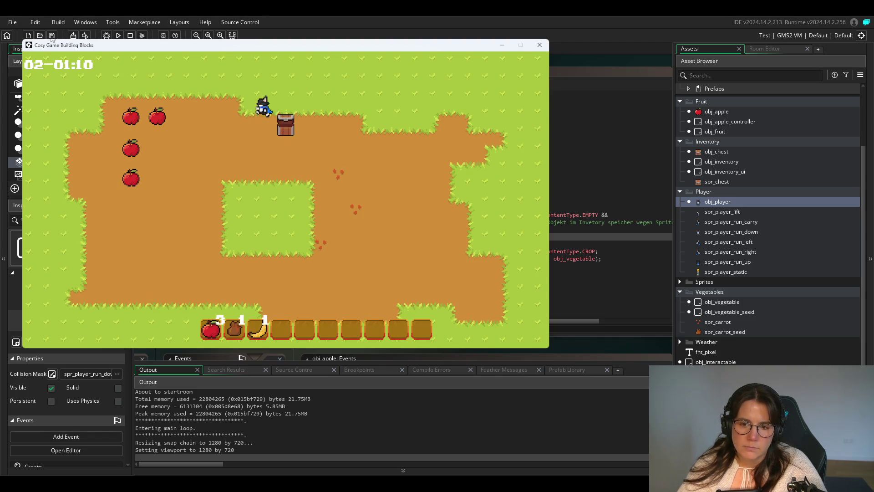
{"action": "key", "text": "a"}
{"action": "key", "text": "d"}
{"action": "key", "text": "e"}
{"action": "key", "text": "e"}
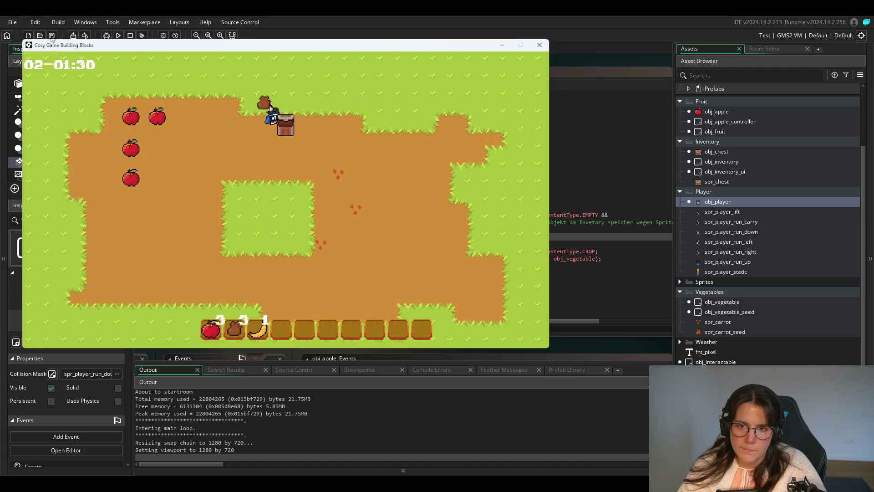
{"action": "key", "text": "e"}
{"action": "key", "text": "e"}
{"action": "key", "text": "e"}
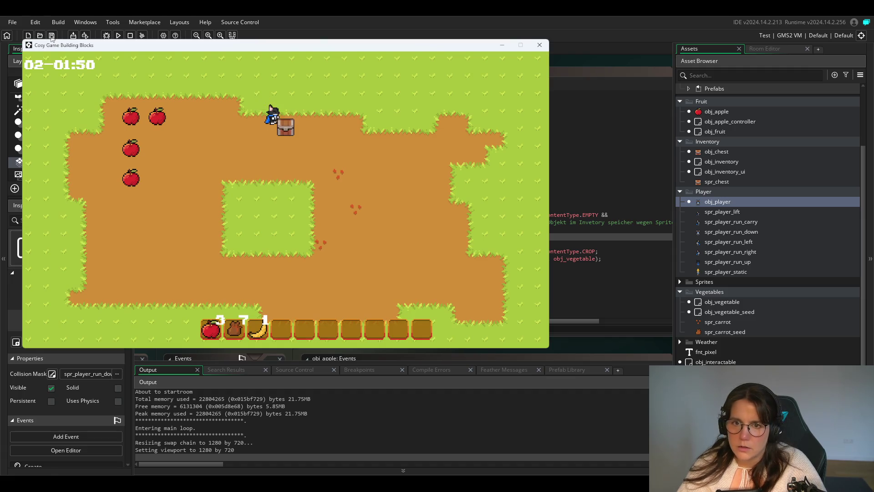
{"action": "key", "text": "e"}
Walk onto the farm plot and plant carrot seeds on successive tiles down the plot.
{"action": "key", "text": "s"}
{"action": "key", "text": "d"}
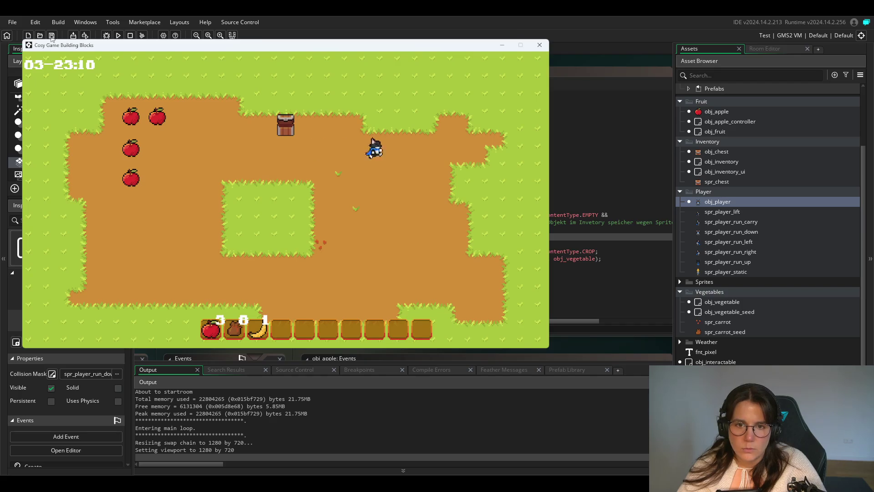
{"action": "key", "text": "s"}
{"action": "key", "text": "space"}
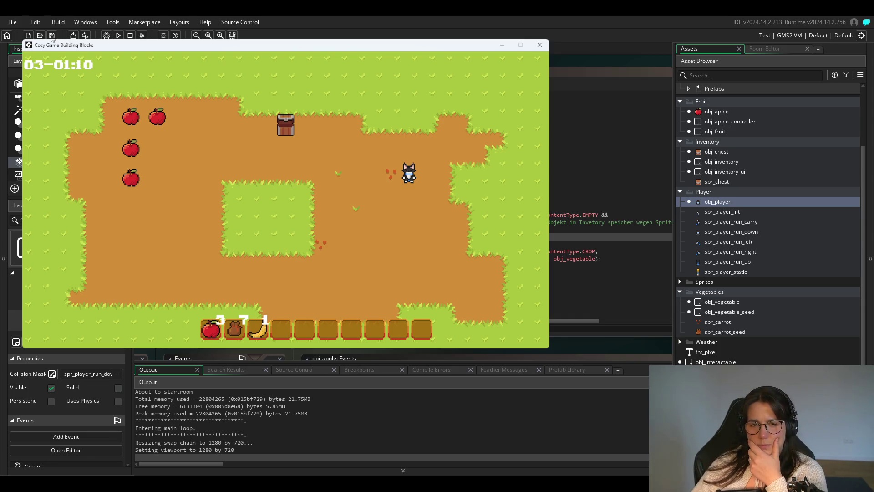
{"action": "key", "text": "s"}
{"action": "key", "text": "space"}
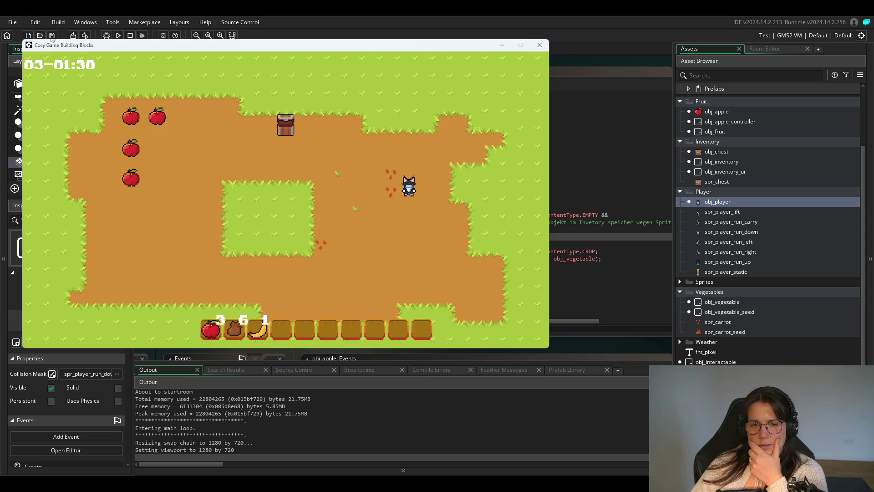
{"action": "key", "text": "s"}
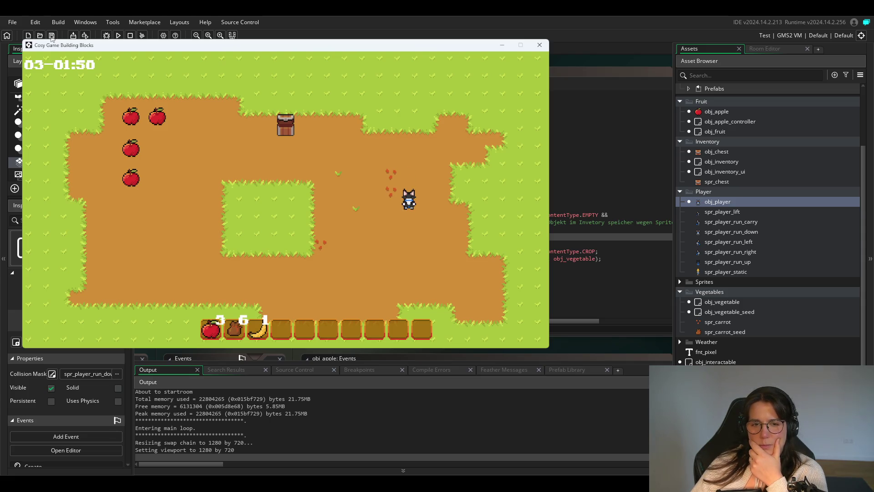
{"action": "key", "text": "t"}
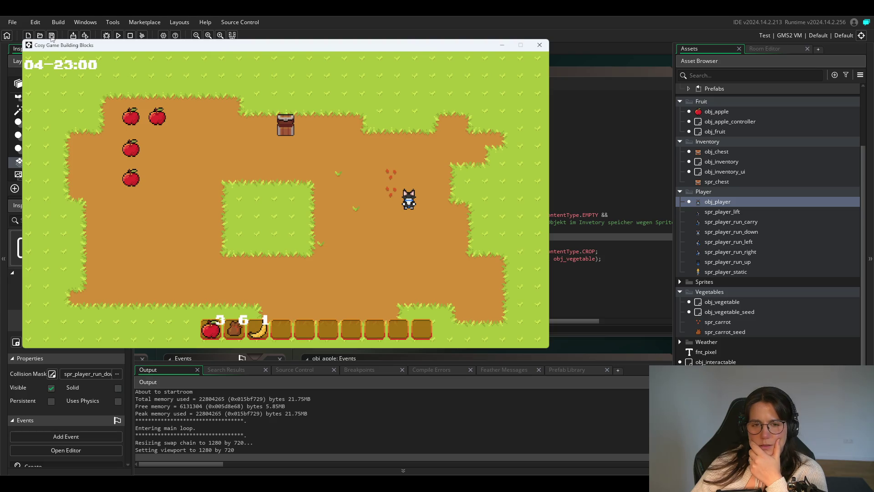
{"action": "key", "text": "a"}
{"action": "key", "text": "s"}
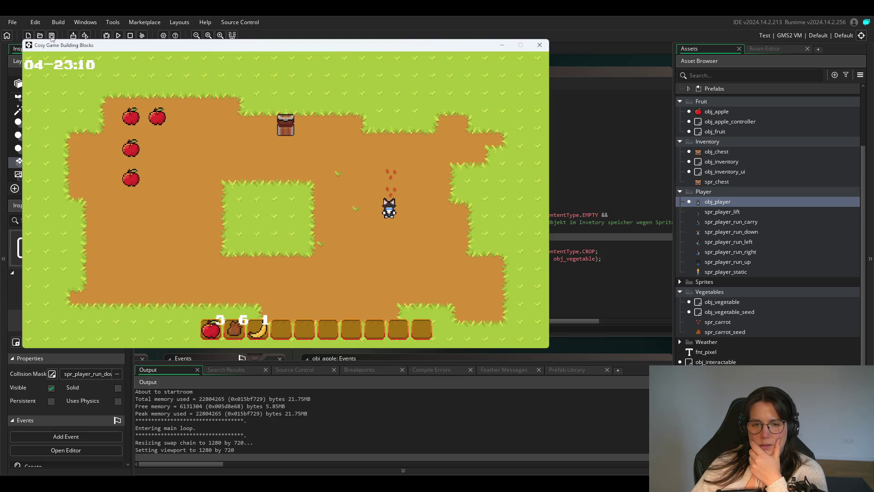
{"action": "key", "text": "space"}
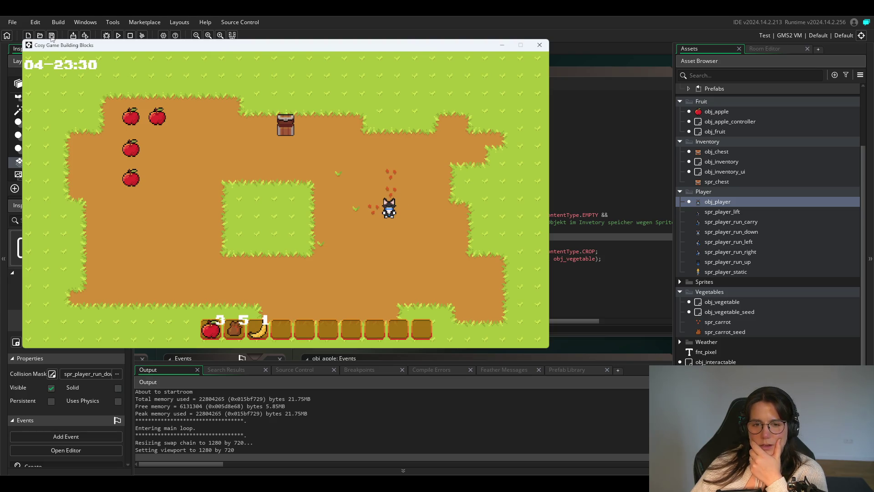
Keep planting seeds across and up the plot until the sack's last seeds are used.
{"action": "key", "text": "d"}
{"action": "key", "text": "space"}
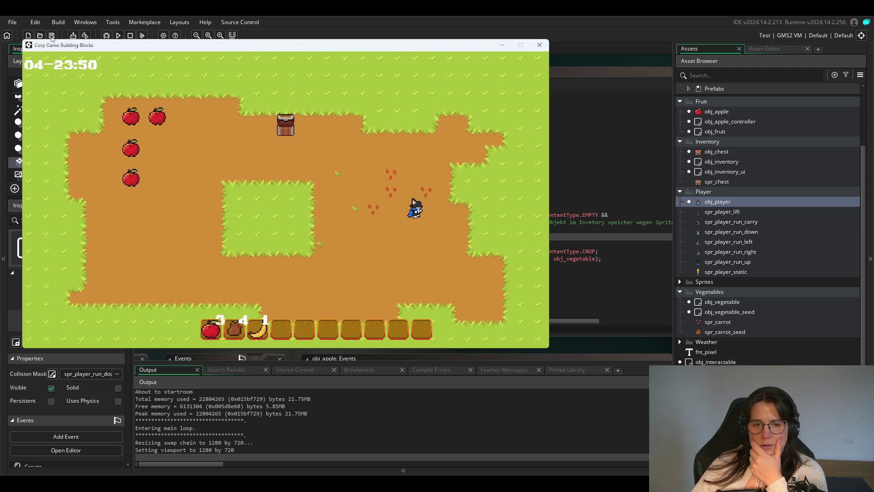
{"action": "key", "text": "s"}
{"action": "key", "text": "space"}
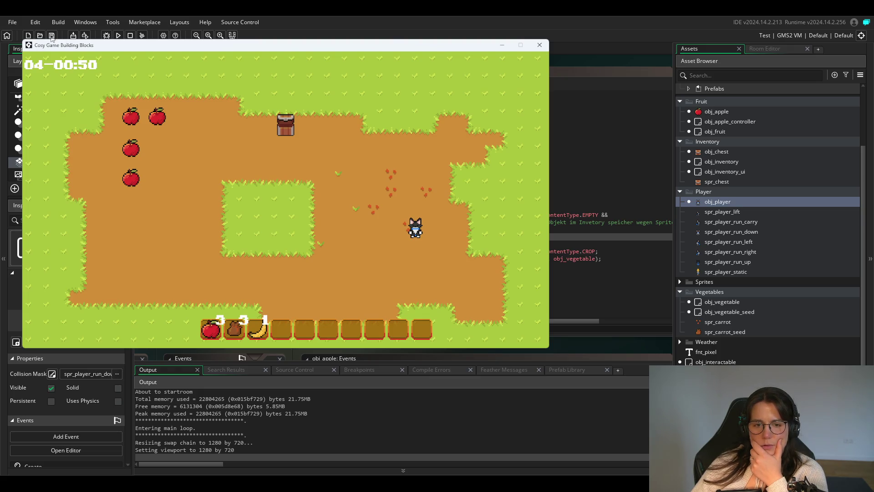
{"action": "key", "text": "w"}
{"action": "key", "text": "space"}
{"action": "key", "text": "w"}
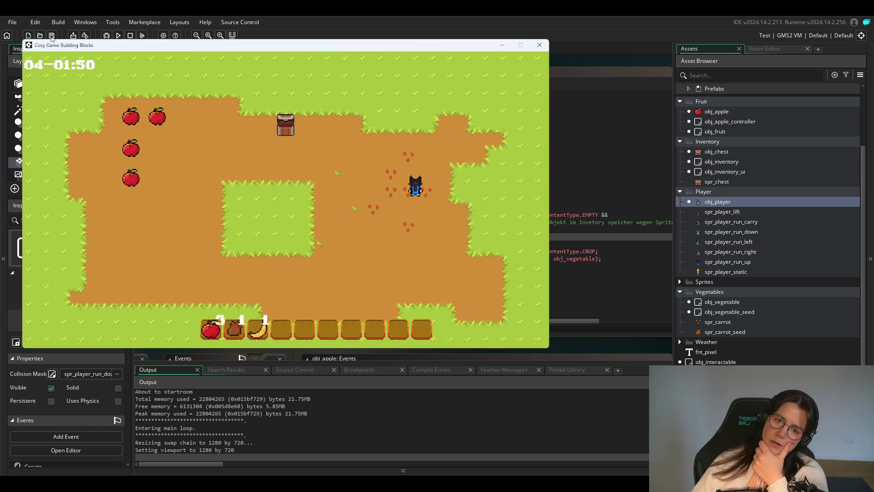
{"action": "key", "text": "n"}
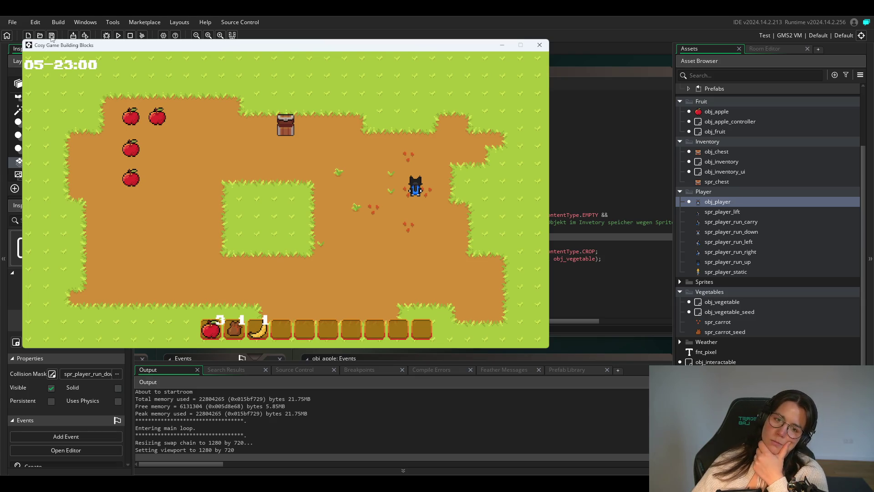
{"action": "key", "text": "Left"}
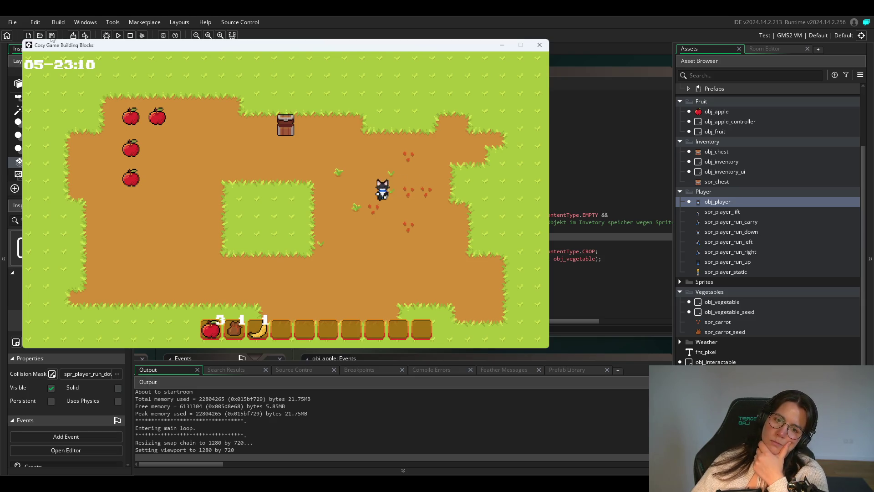
{"action": "key", "text": "Down"}
{"action": "key", "text": "space"}
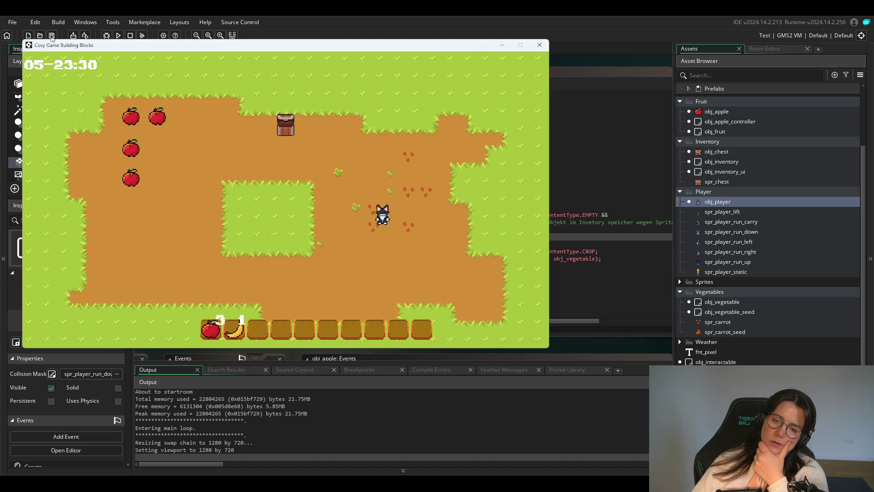
{"action": "key", "text": "Down"}
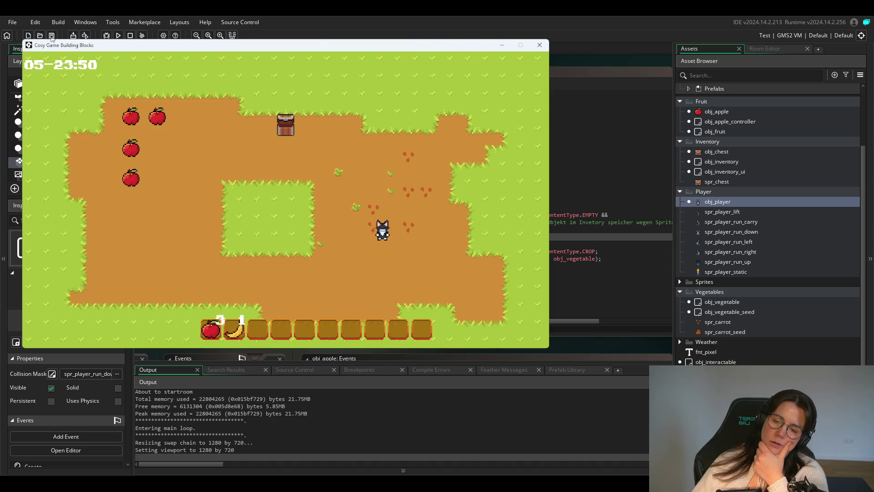
Fetch another seed sack from the chest and plant a seed back on the plot.
{"action": "key", "text": "Up"}
{"action": "key", "text": "Left"}
{"action": "key", "text": "space"}
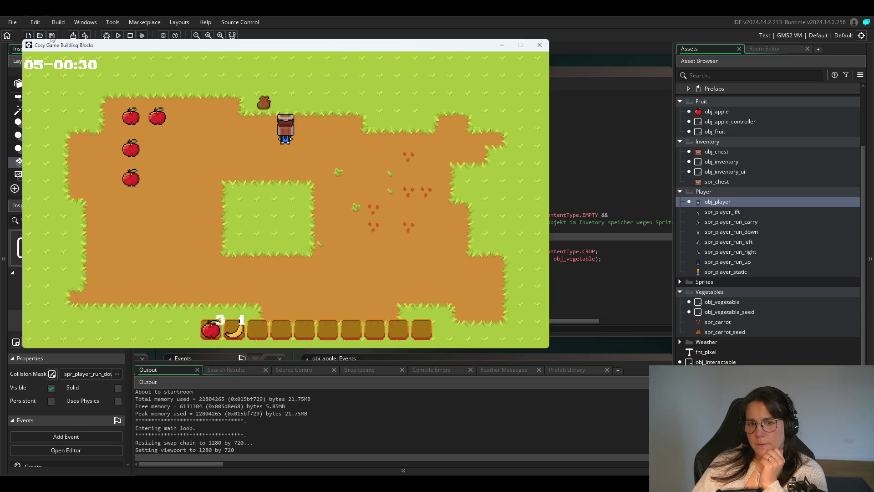
{"action": "key", "text": "Left"}
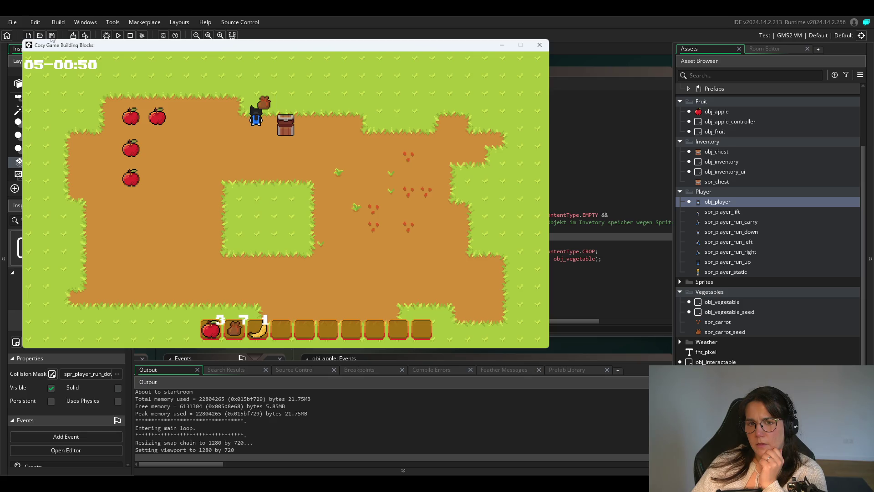
{"action": "key", "text": "Down"}
{"action": "key", "text": "Right"}
{"action": "key", "text": "Down"}
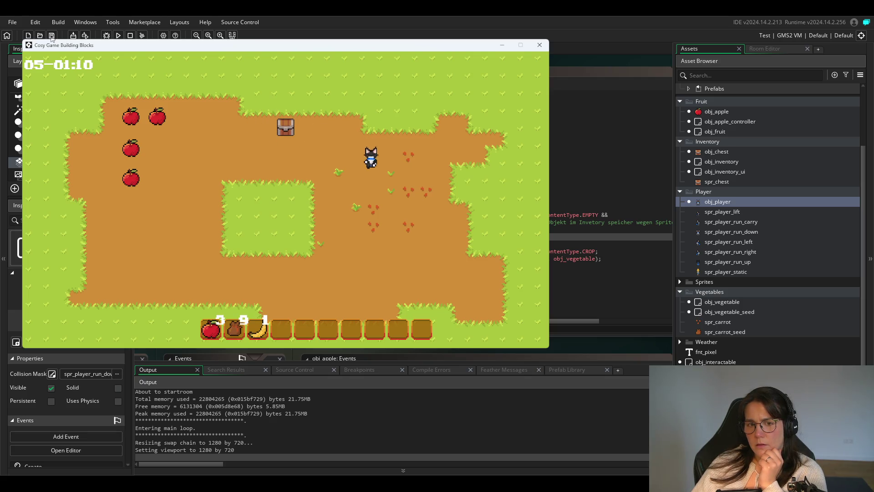
{"action": "key", "text": "space"}
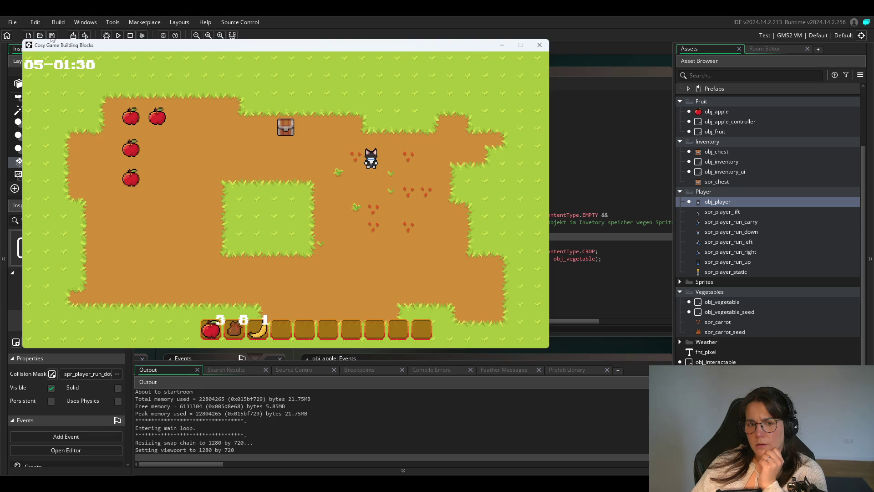
Plant seeds above and below the player while moving down the plot.
{"action": "key", "text": "Right"}
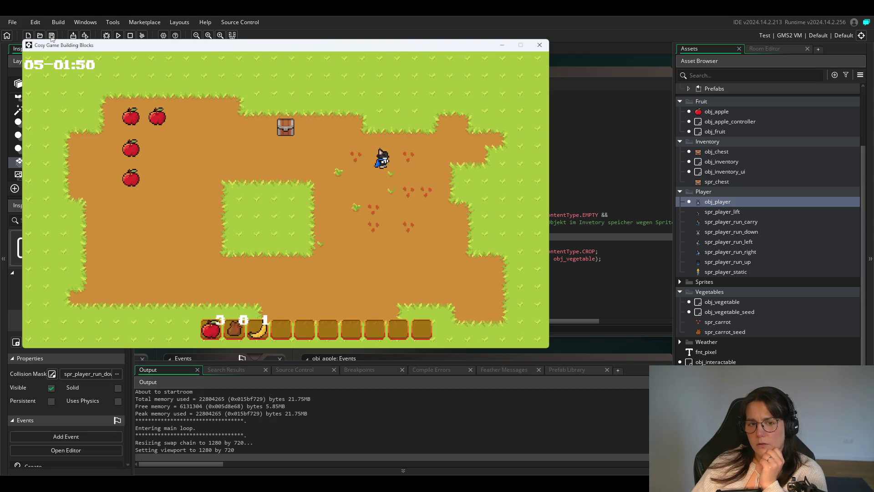
{"action": "key", "text": "Left"}
{"action": "key", "text": "Up"}
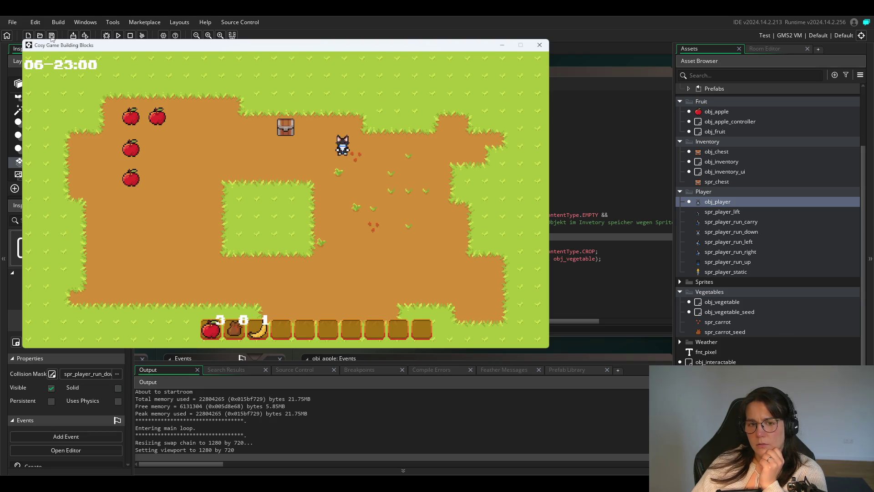
{"action": "key", "text": "Right"}
{"action": "key", "text": "Left"}
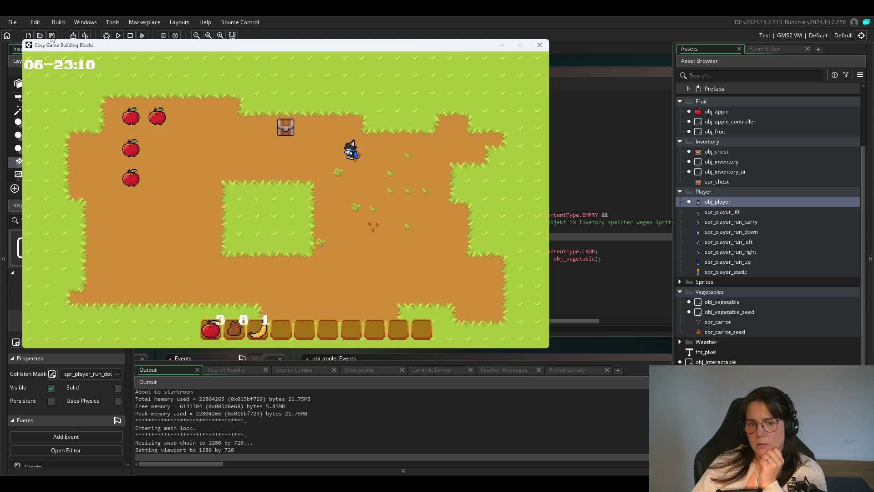
{"action": "key", "text": "space"}
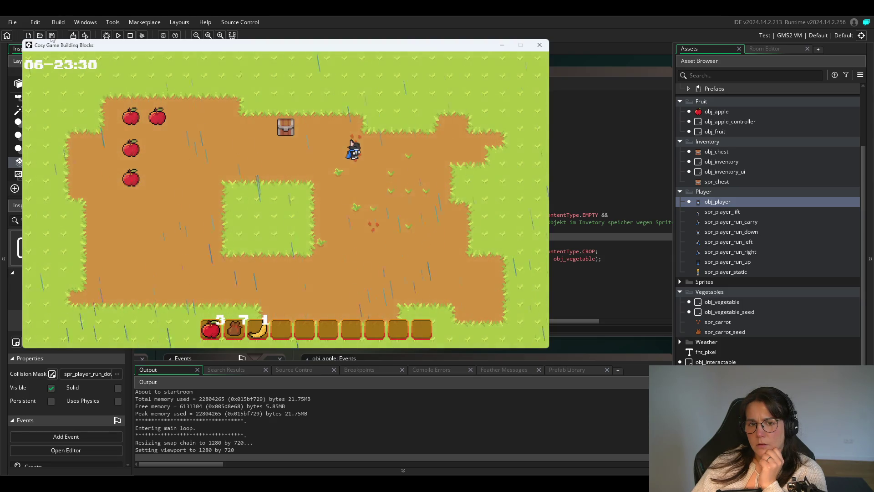
{"action": "key", "text": "space"}
{"action": "key", "text": "Down"}
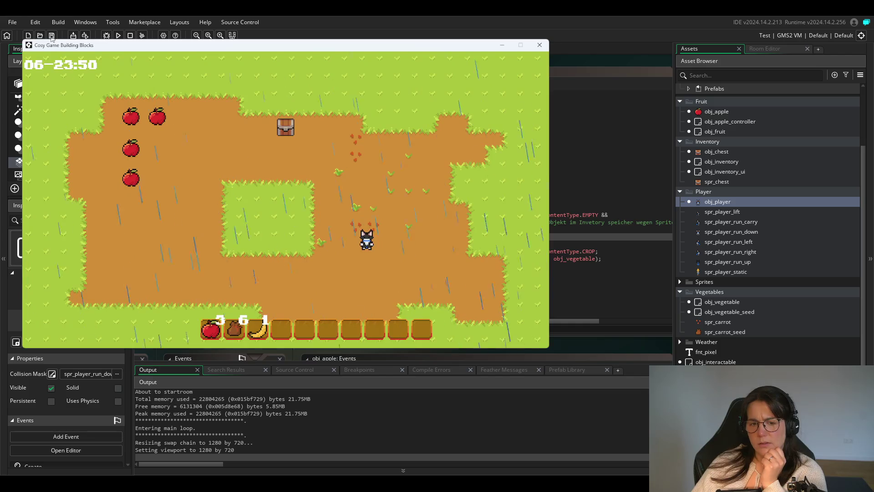
{"action": "key", "text": "space"}
{"action": "key", "text": "Down"}
{"action": "key", "text": "space"}
{"action": "key", "text": "space"}
Plant a few more seeds stepping right, then walk back left across the field.
{"action": "key", "text": "Right"}
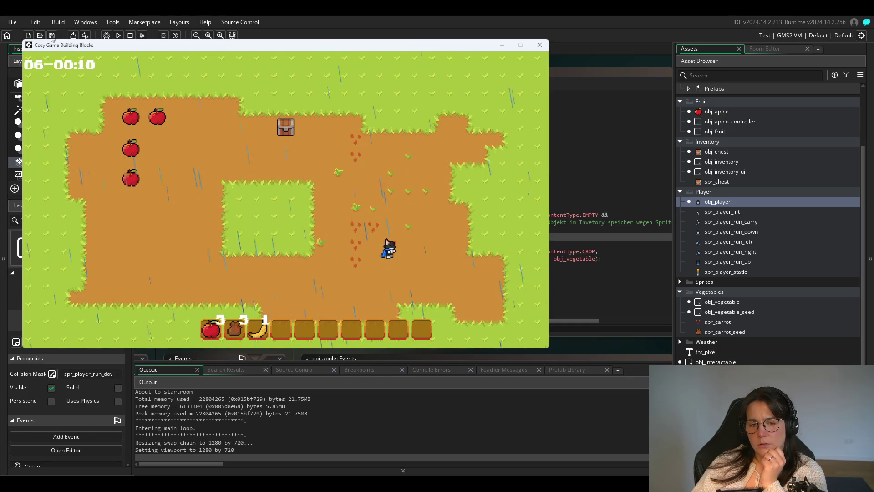
{"action": "key", "text": "Left"}
{"action": "key", "text": "Right"}
{"action": "key", "text": "space"}
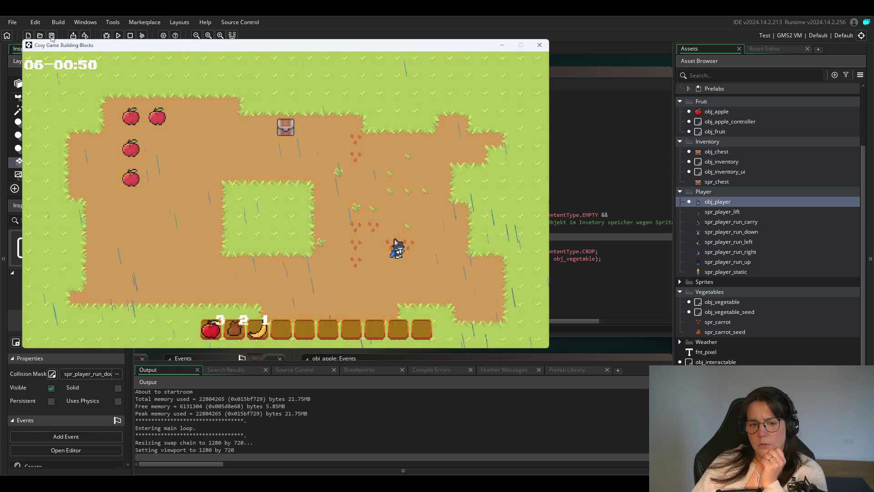
{"action": "key", "text": "Right"}
{"action": "key", "text": "space"}
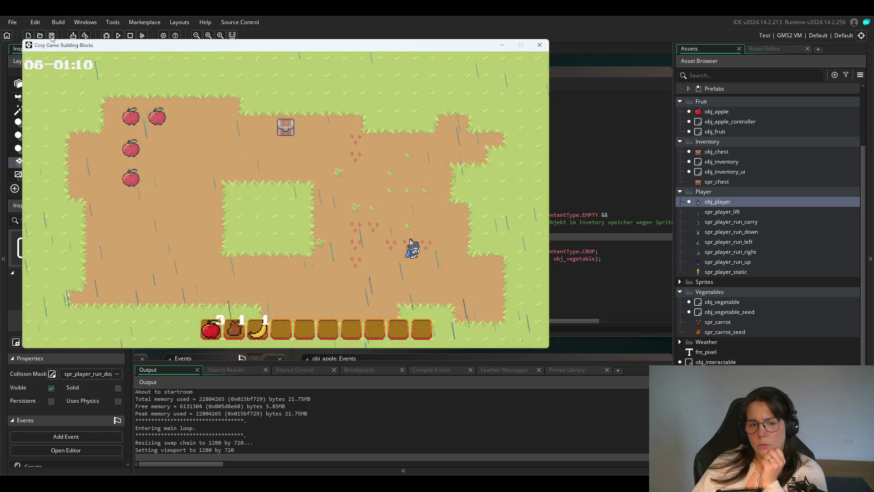
{"action": "key", "text": "Left"}
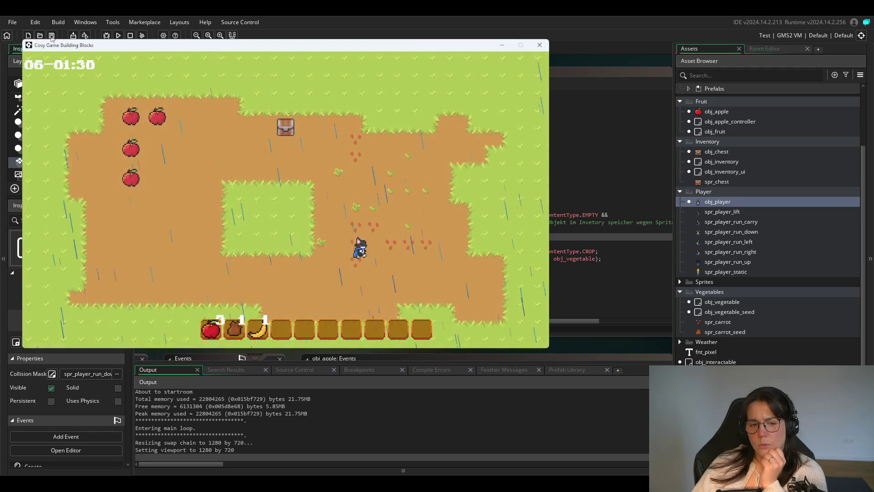
{"action": "key", "text": "Right"}
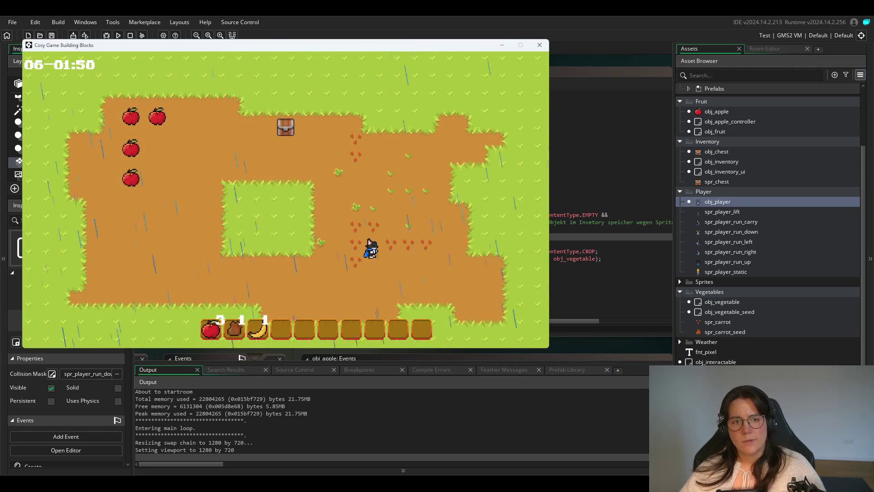
Close the running game and inspect the check_y line in obj_player's Step event.
{"action": "left_click", "coordinate": [540, 45]}
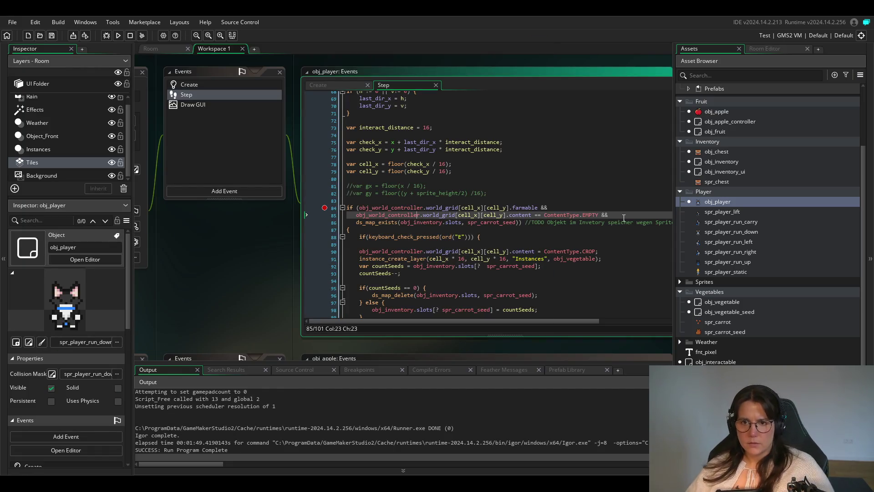
{"action": "left_click", "coordinate": [392, 150]}
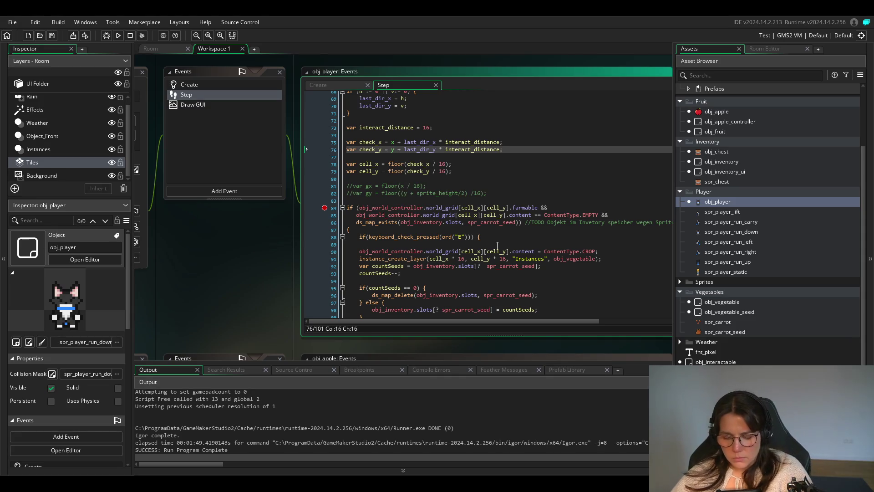
{"action": "type", "text": "/"}
{"action": "key", "text": "BackSpace"}
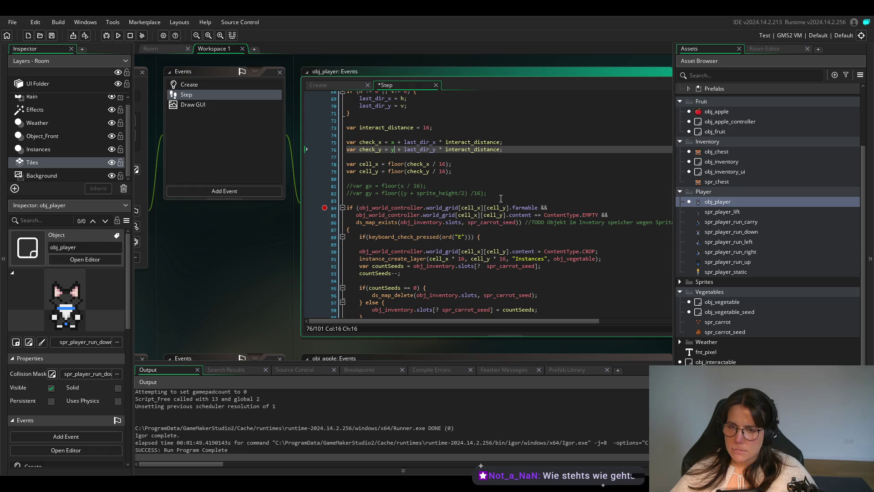
Review lines 81–82 around the commented-out gy calculation, then save and rerun the game.
{"action": "left_click", "coordinate": [419, 193]}
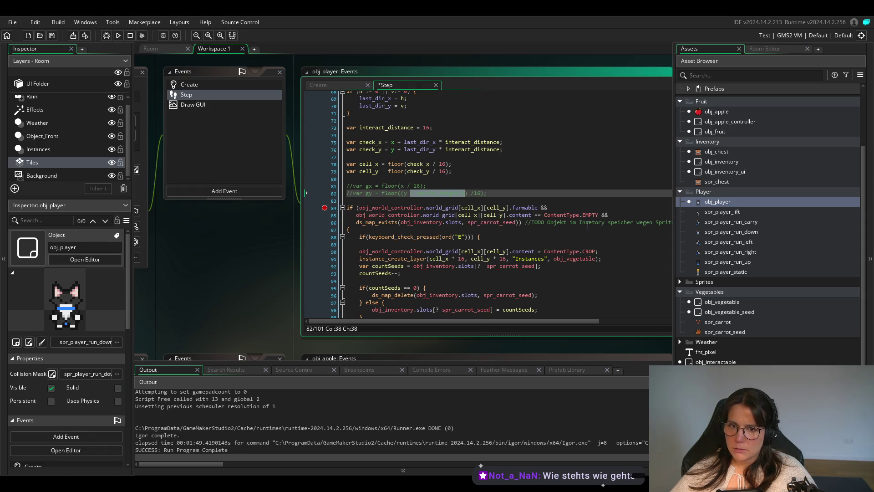
{"action": "key", "text": "Up"}
{"action": "key", "text": "End"}
{"action": "left_click", "coordinate": [486, 195]}
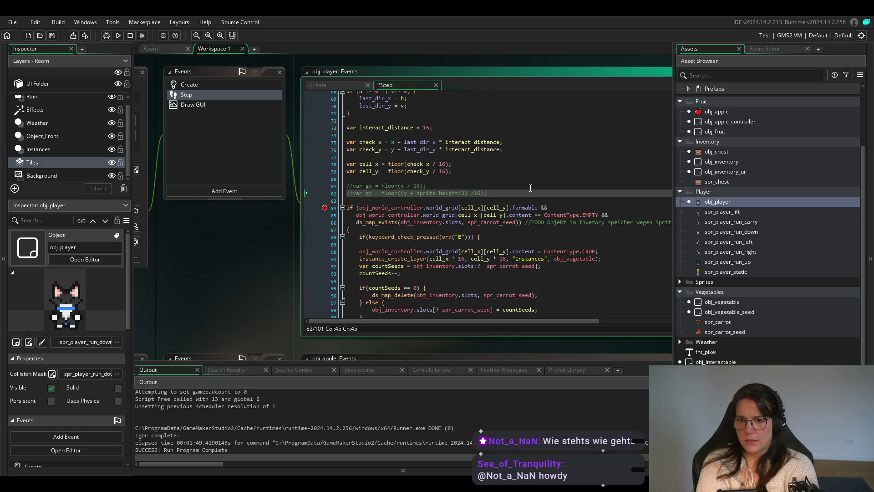
{"action": "key", "text": "F5"}
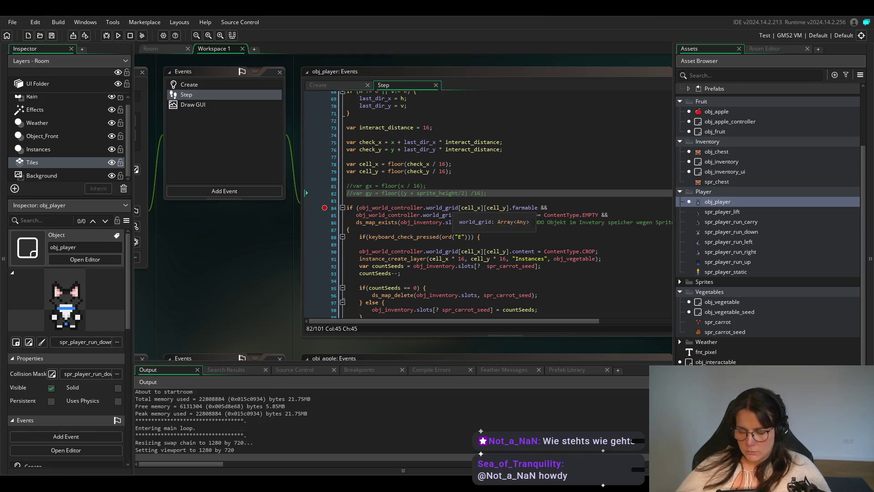
Walk to the chest, collect the apple from it, and take the seed bag.
{"action": "key", "text": "d"}
{"action": "key", "text": "w"}
{"action": "key", "text": "e"}
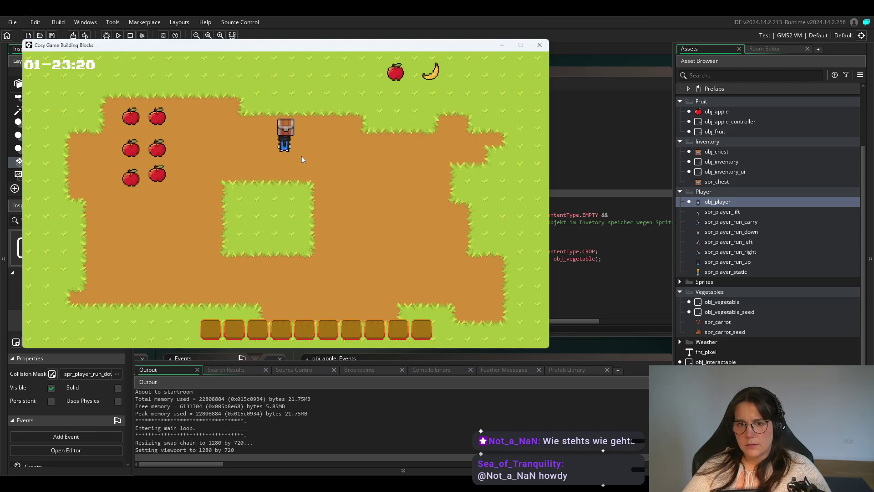
{"action": "key", "text": "e"}
{"action": "key", "text": "a"}
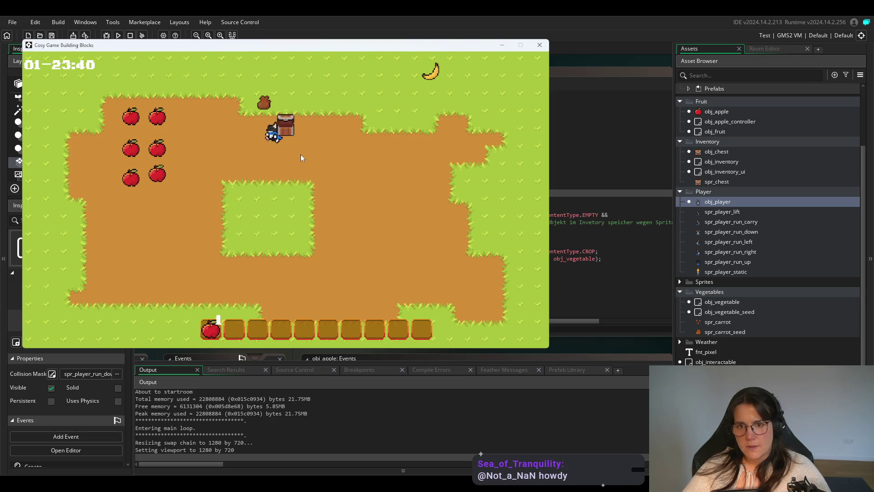
{"action": "key", "text": "w"}
Walk down to the open dirt and plant the first carrot seed.
{"action": "key", "text": "s"}
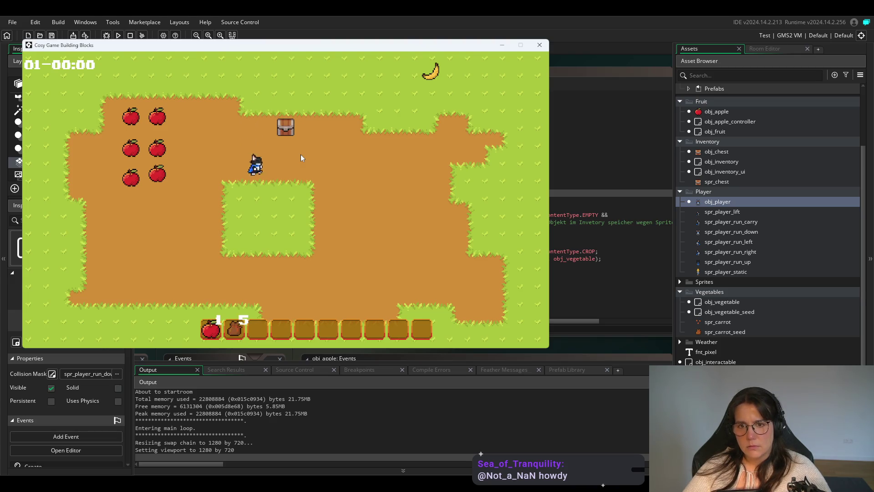
{"action": "key", "text": "d"}
{"action": "key", "text": "s"}
{"action": "key", "text": "d"}
{"action": "key", "text": "e"}
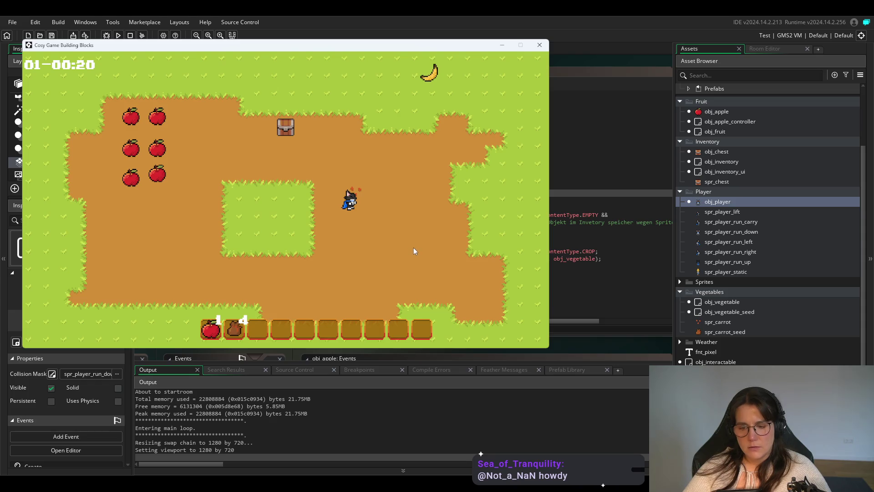
Plant several more carrot seeds moving down the dirt until the bag is empty.
{"action": "key", "text": "s"}
{"action": "key", "text": "e"}
{"action": "key", "text": "d"}
{"action": "key", "text": "e"}
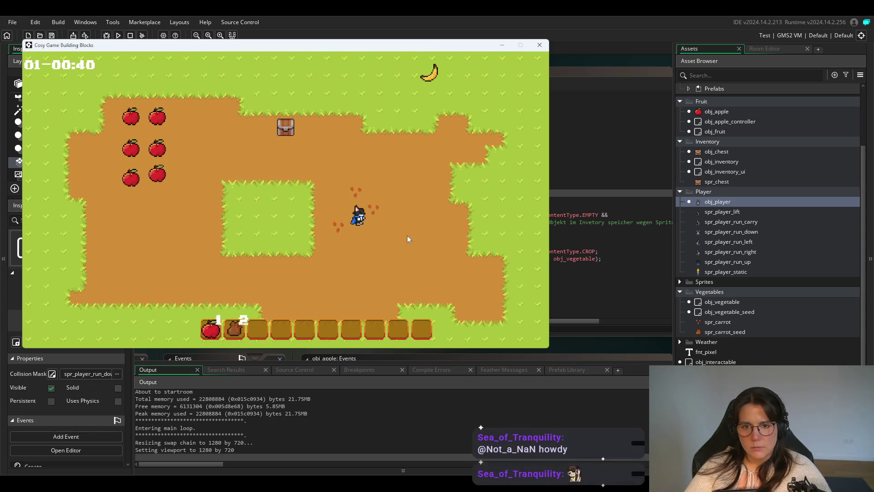
{"action": "key", "text": "s"}
{"action": "key", "text": "e"}
{"action": "key", "text": "d"}
{"action": "key", "text": "e"}
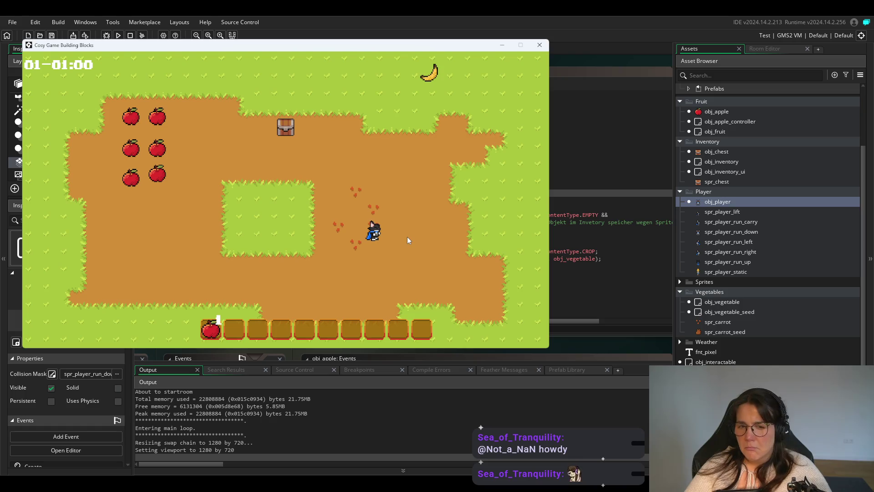
{"action": "key", "text": "w"}
{"action": "key", "text": "a"}
Return to the chest and refill the seed bag with more carrot seeds.
{"action": "key", "text": "w"}
{"action": "key", "text": "a"}
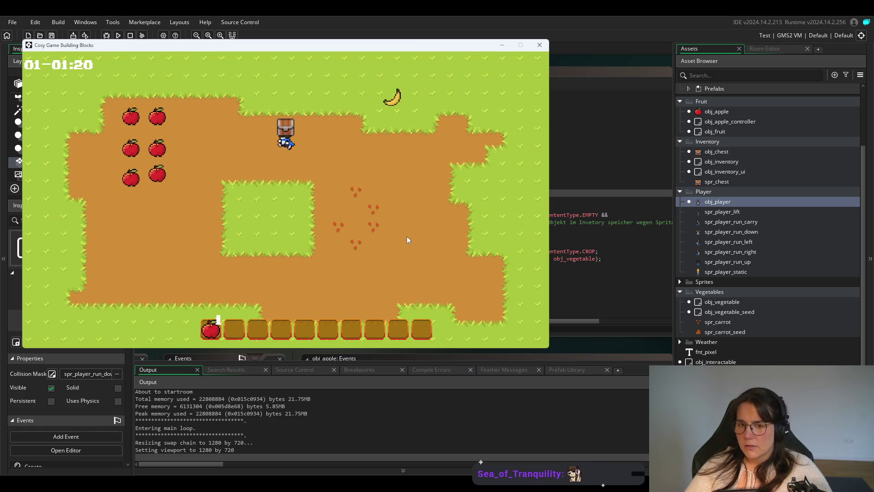
{"action": "key", "text": "e"}
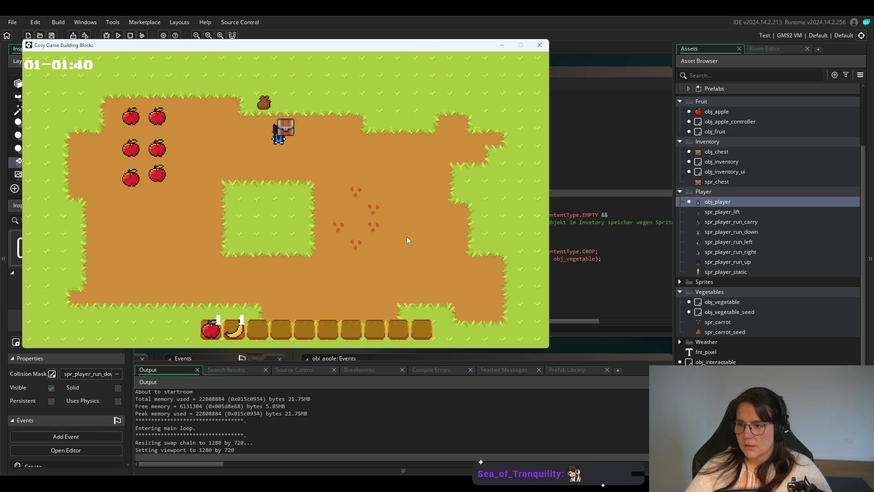
{"action": "key", "text": "e"}
{"action": "key", "text": "a"}
{"action": "key", "text": "w"}
{"action": "key", "text": "e"}
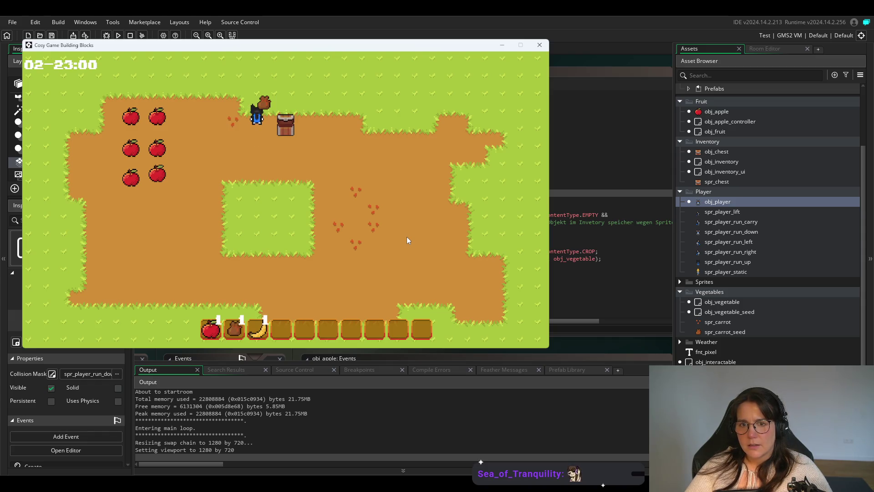
{"action": "key", "text": "s"}
{"action": "key", "text": "w"}
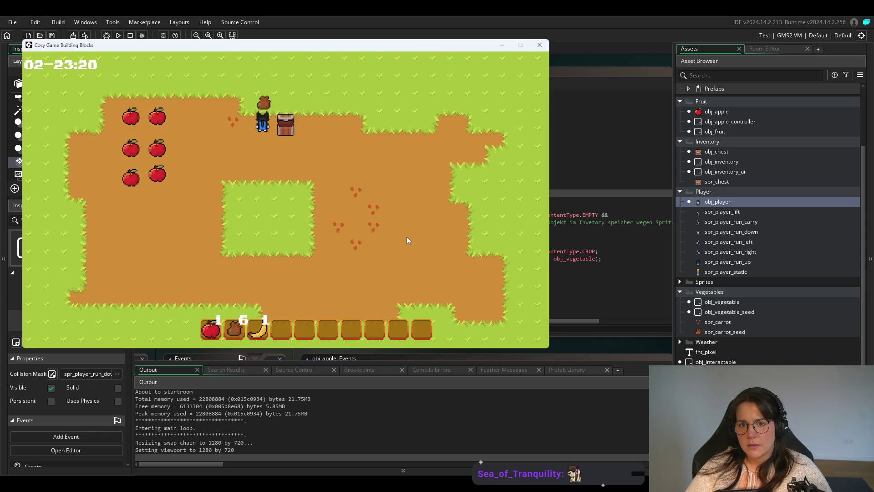
{"action": "key", "text": "e"}
Plant two carrot seeds on the dirt while walking past the chest.
{"action": "key", "text": "d"}
{"action": "key", "text": "s"}
{"action": "key", "text": "e"}
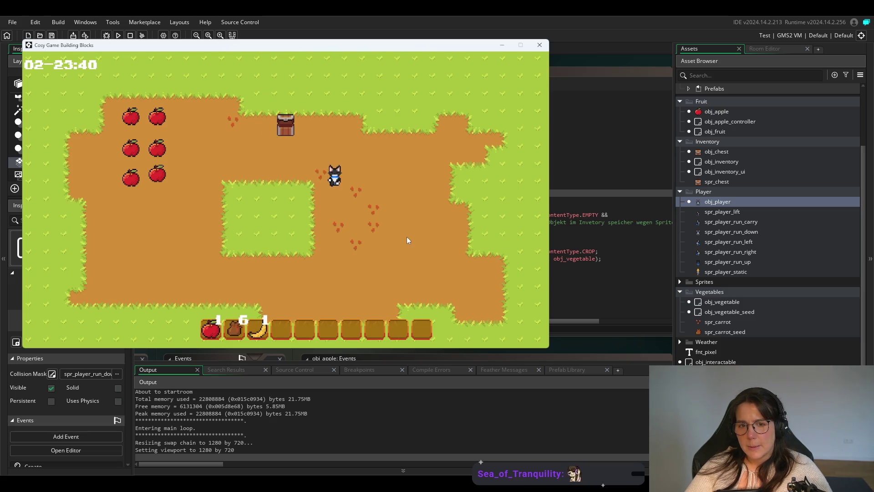
{"action": "key", "text": "e"}
Plant two more carrot seeds on the dirt tiles above the player.
{"action": "key", "text": "d"}
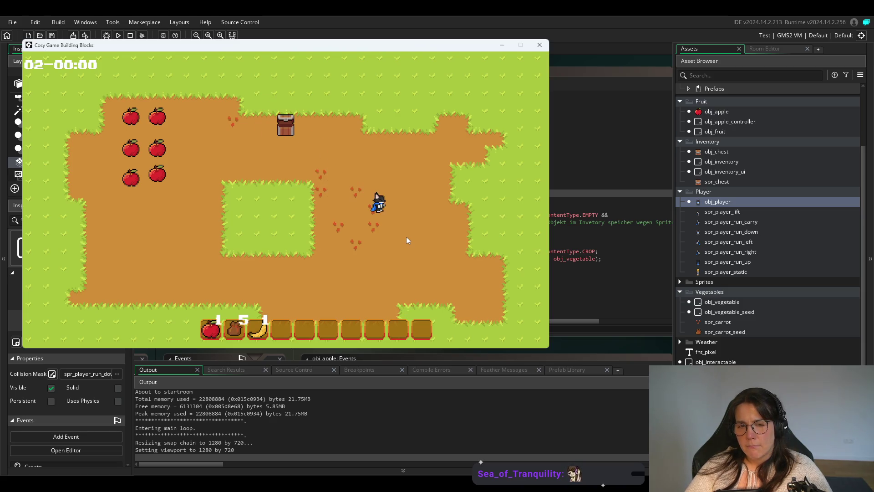
{"action": "key", "text": "w"}
{"action": "key", "text": "e"}
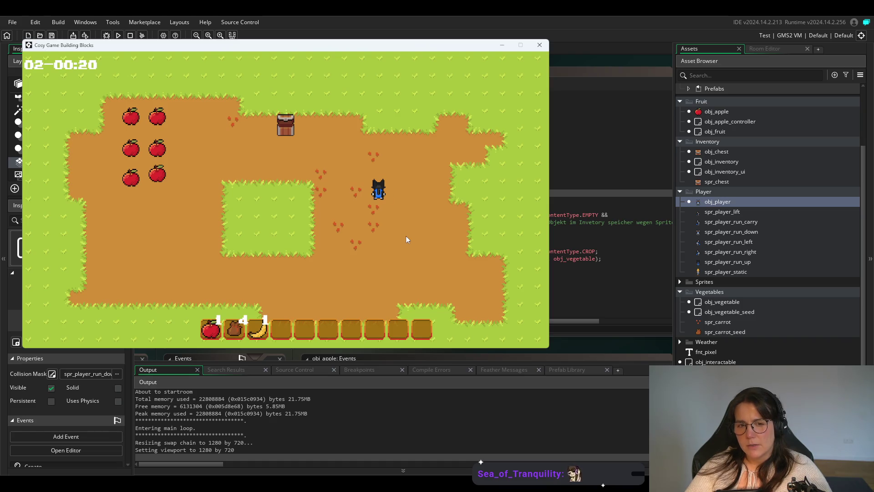
{"action": "key", "text": "d"}
{"action": "key", "text": "w"}
{"action": "key", "text": "e"}
{"action": "key", "text": "e"}
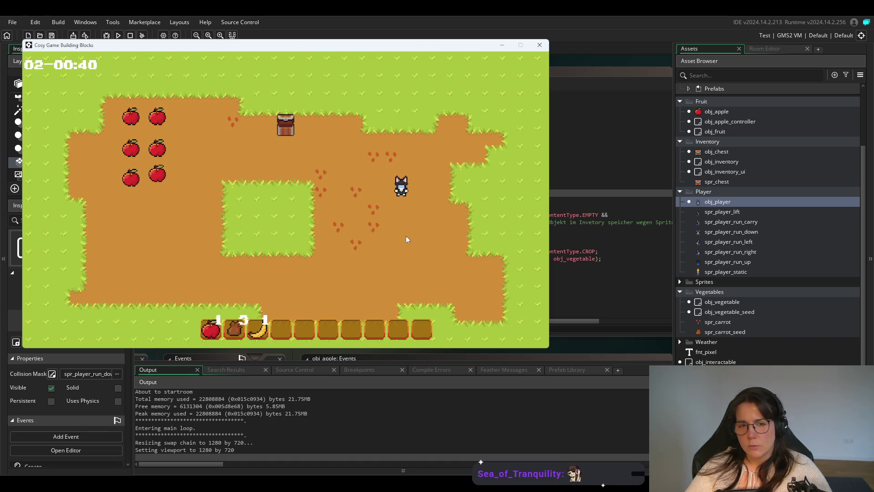
Plant the last seed in the bag and advance the clock to day 03 so seeds sprout.
{"action": "key", "text": "s"}
{"action": "key", "text": "w"}
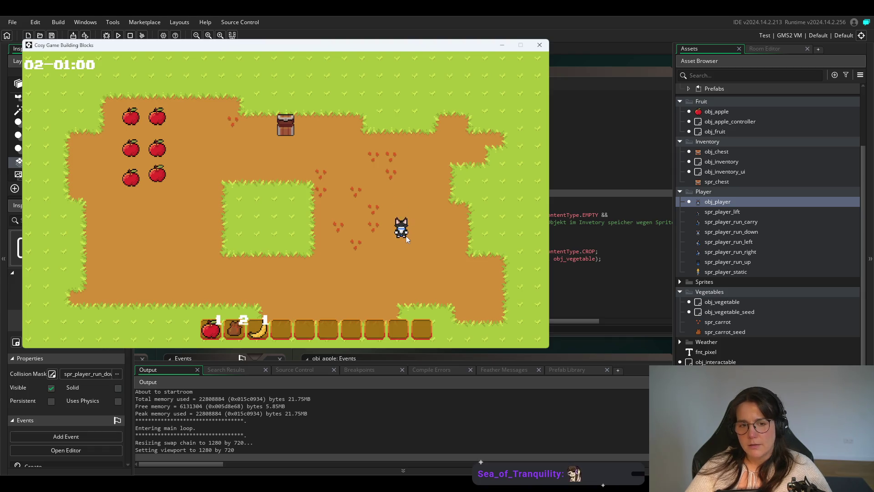
{"action": "key", "text": "e"}
{"action": "key", "text": "s"}
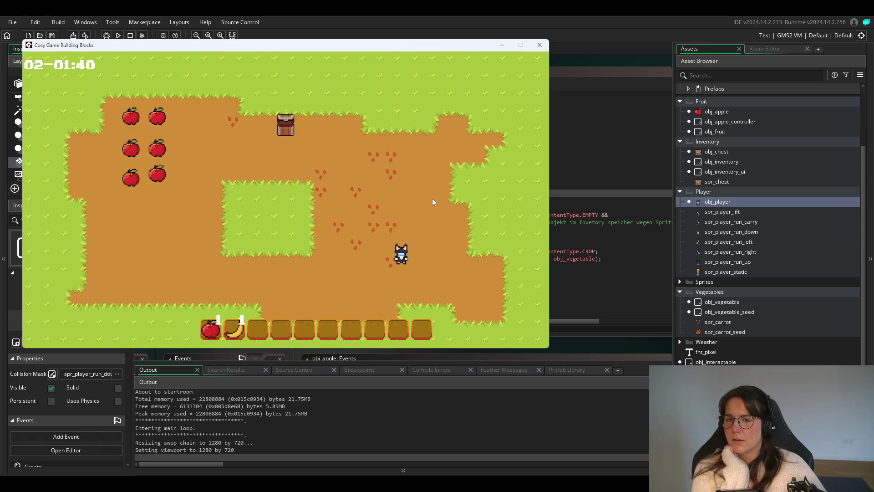
{"action": "key", "text": "space"}
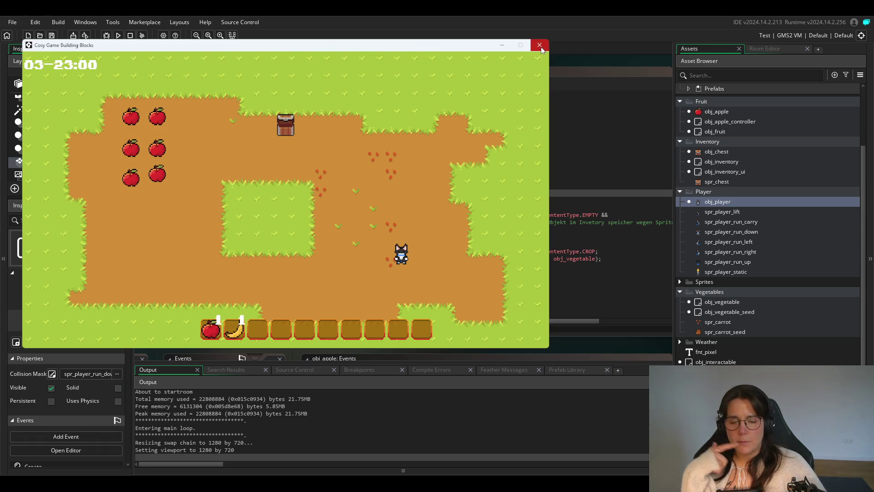
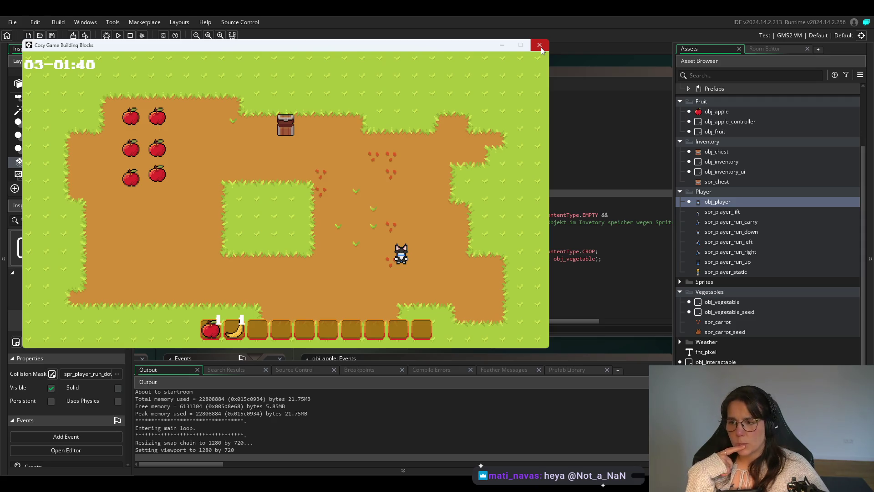
Skip the in-game clock ahead, then close the test game and show the 480×270 farm room.
{"action": "key", "text": "space"}
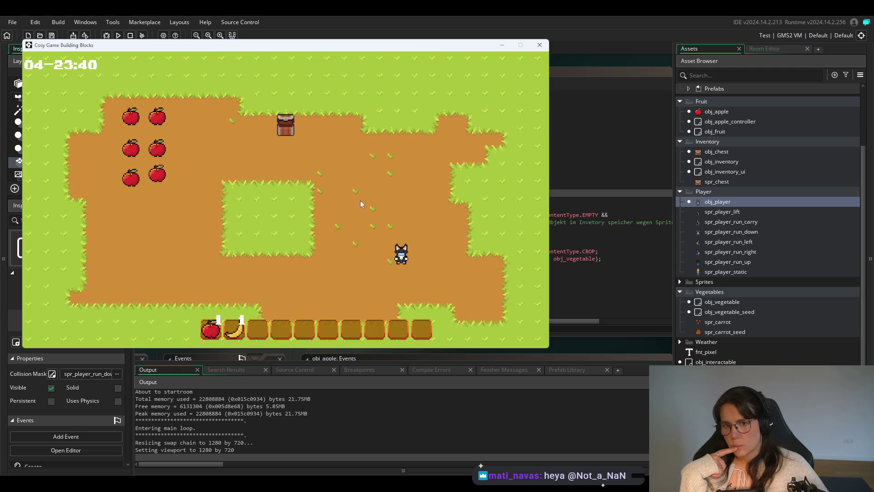
{"action": "left_click", "coordinate": [540, 44]}
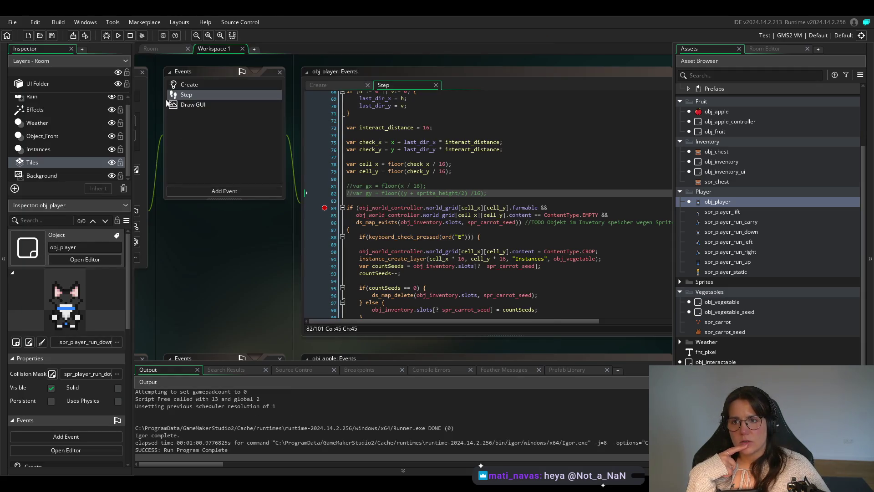
{"action": "left_click", "coordinate": [160, 49]}
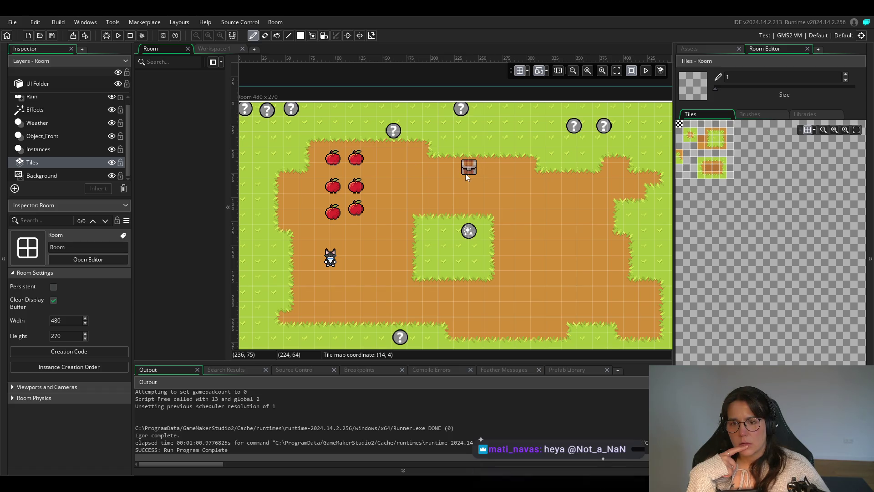
Select the Instances layer and roughly reposition the chest with the grid off.
{"action": "left_click", "coordinate": [66, 150]}
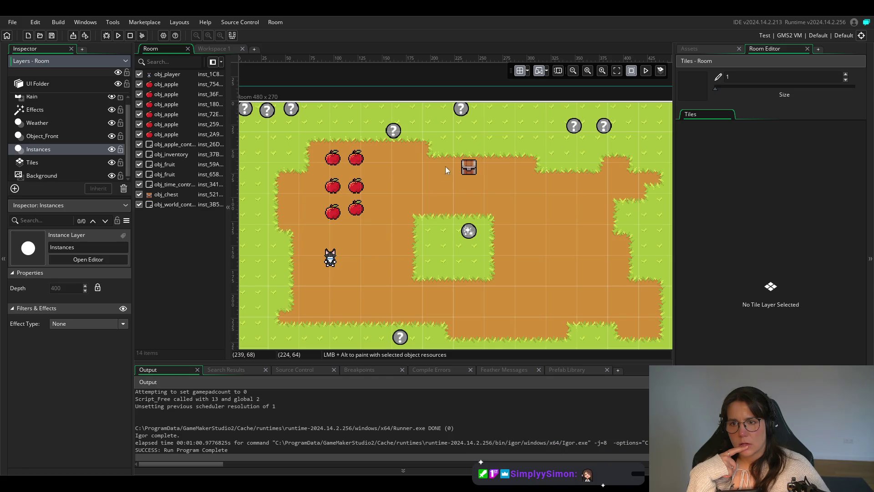
{"action": "left_click", "coordinate": [83, 165]}
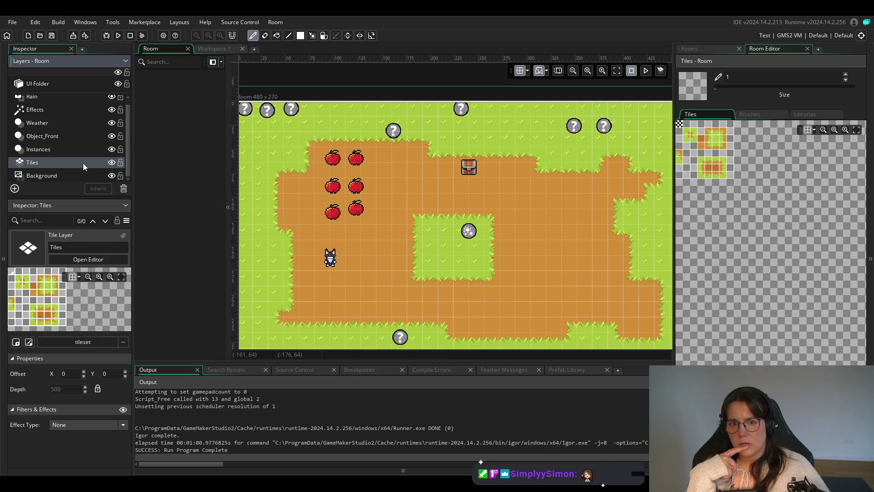
{"action": "left_click", "coordinate": [65, 150]}
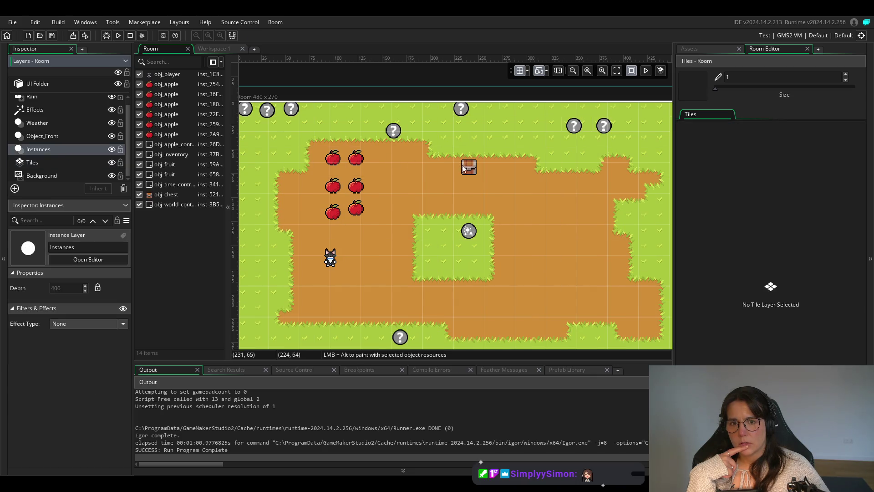
{"action": "left_click_drag", "start_coordinate": [474, 174], "coordinate": [468, 176]}
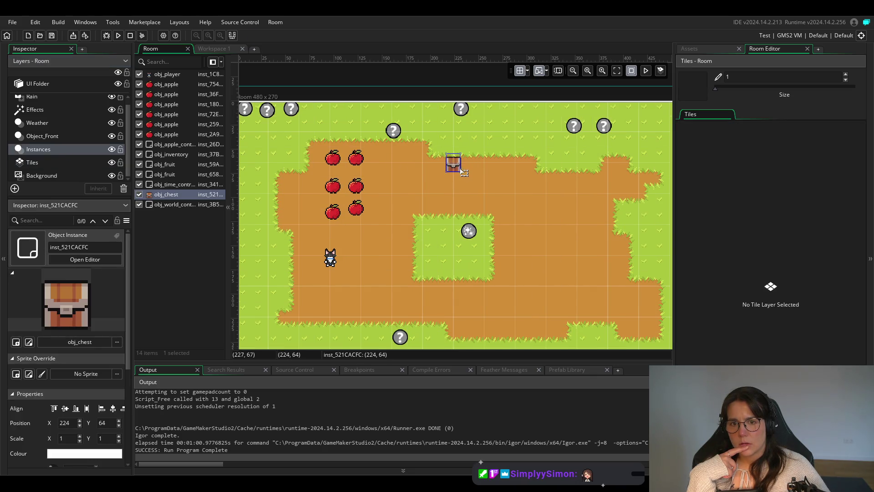
{"action": "left_click", "coordinate": [519, 71]}
{"action": "left_click_drag", "start_coordinate": [458, 167], "coordinate": [481, 174]}
Set the room grid spacing to 16 by 16 pixels.
{"action": "left_click", "coordinate": [519, 71]}
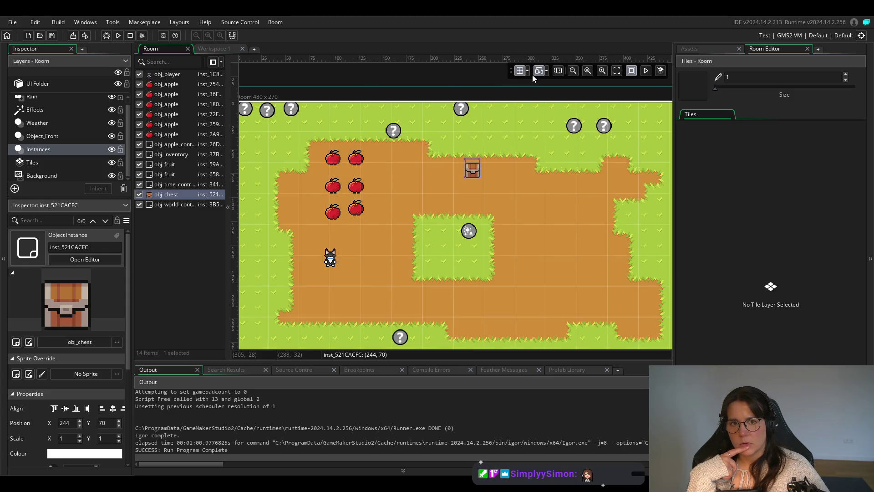
{"action": "left_click", "coordinate": [527, 71]}
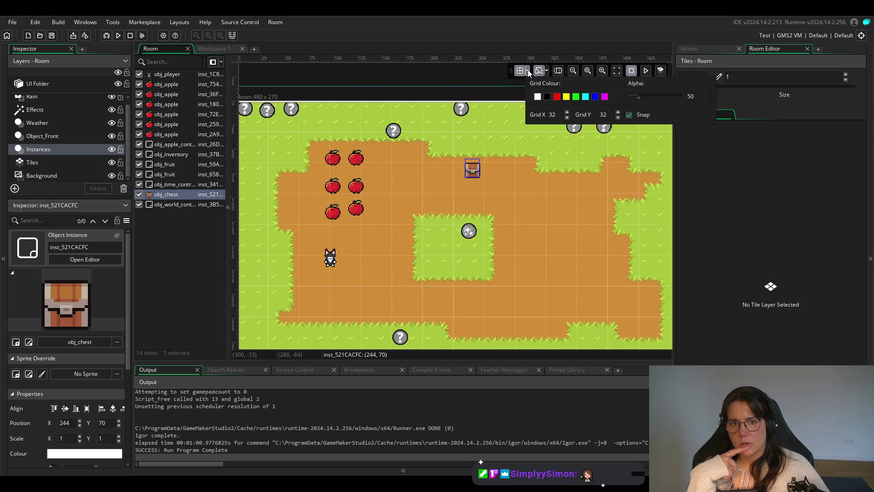
{"action": "left_click", "coordinate": [557, 115]}
{"action": "type", "text": "16"}
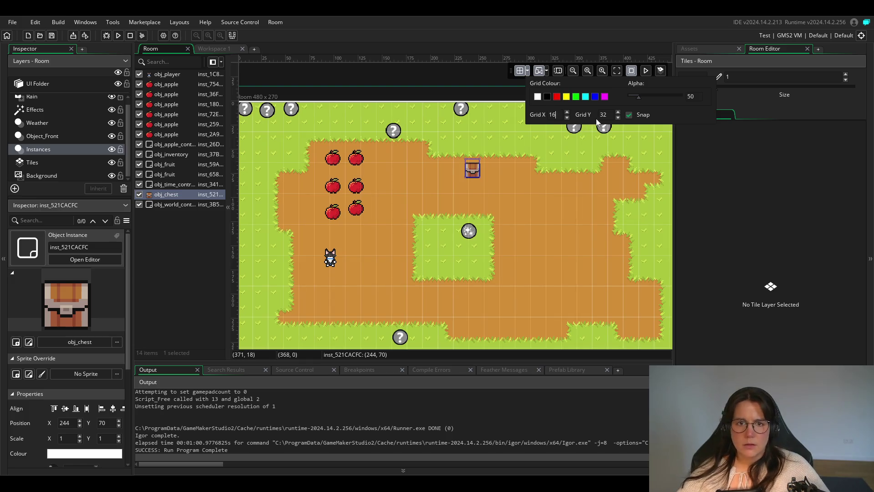
{"action": "left_click", "coordinate": [582, 114]}
{"action": "type", "text": "16"}
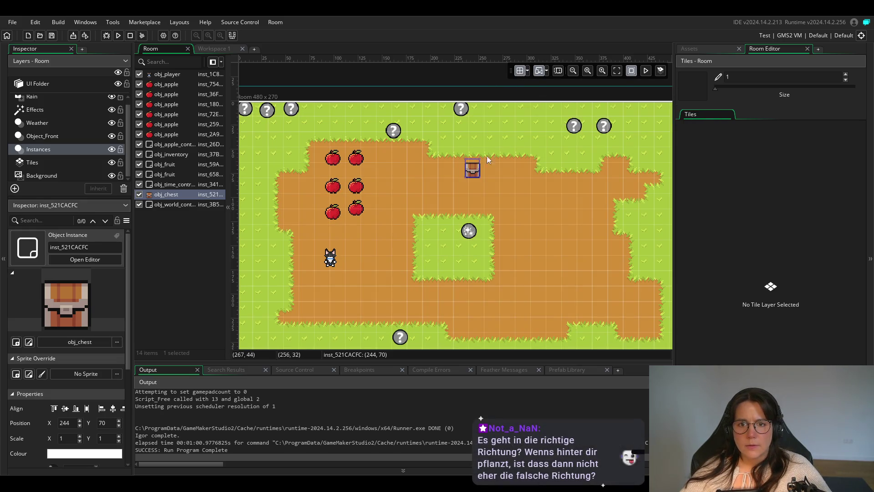
Place the chest at position 240, 64 and launch the game.
{"action": "left_click_drag", "start_coordinate": [477, 173], "coordinate": [484, 178]}
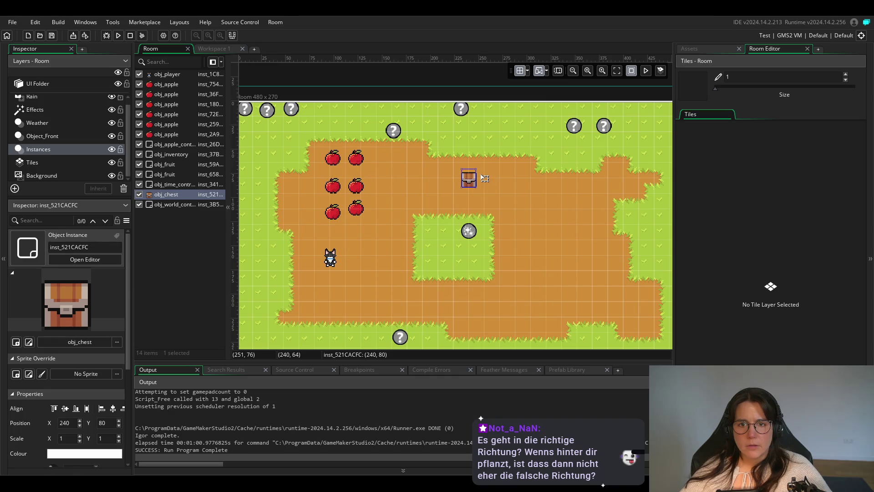
{"action": "left_click", "coordinate": [526, 71]}
{"action": "left_click", "coordinate": [520, 70]}
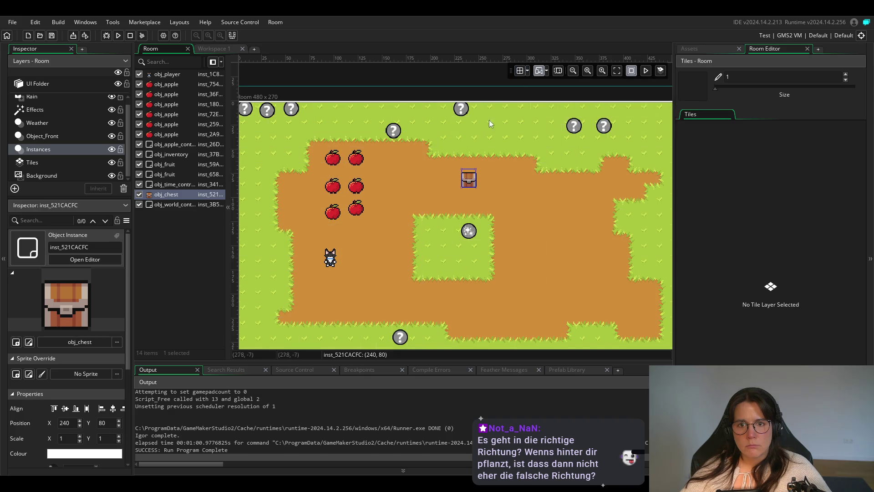
{"action": "mouse_move", "coordinate": [471, 181]}
{"action": "left_mouse_down"}
{"action": "mouse_move", "coordinate": [482, 178]}
{"action": "mouse_move", "coordinate": [478, 168]}
{"action": "left_mouse_up"}
{"action": "left_click", "coordinate": [520, 71]}
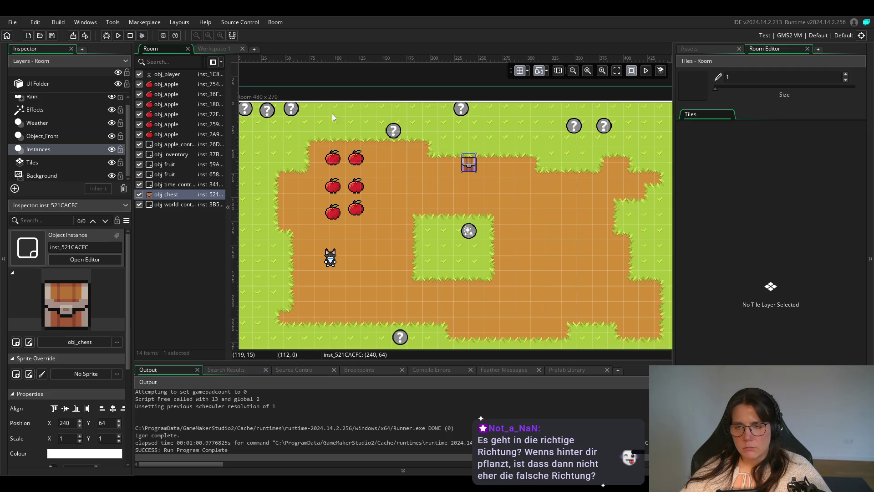
{"action": "left_click", "coordinate": [117, 35]}
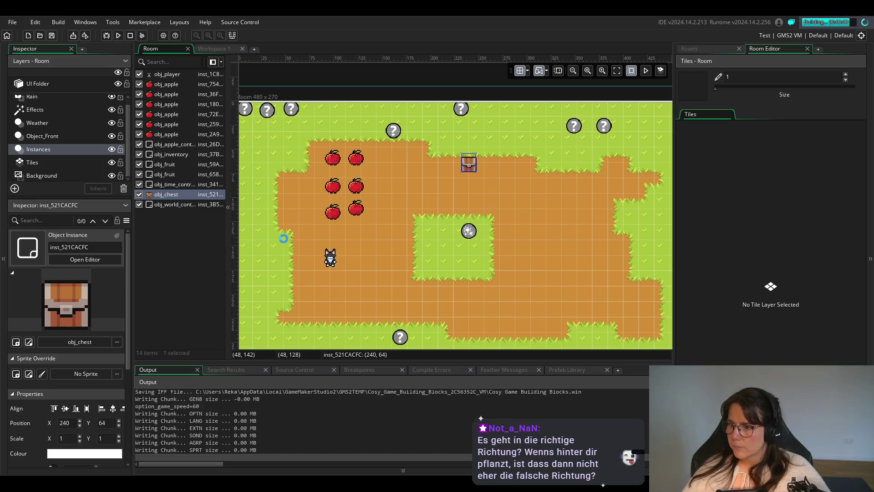
{"action": "key", "text": "Right"}
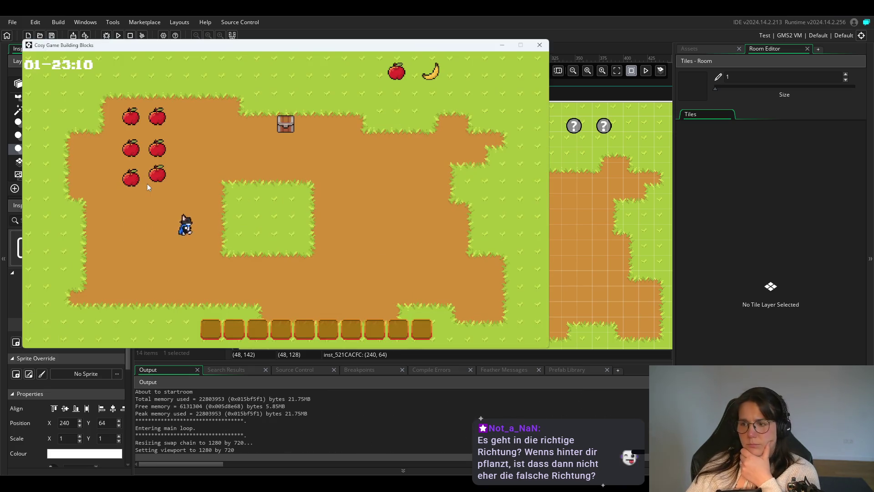
{"action": "key", "text": "Up"}
{"action": "key", "text": "Right"}
{"action": "key", "text": "Up"}
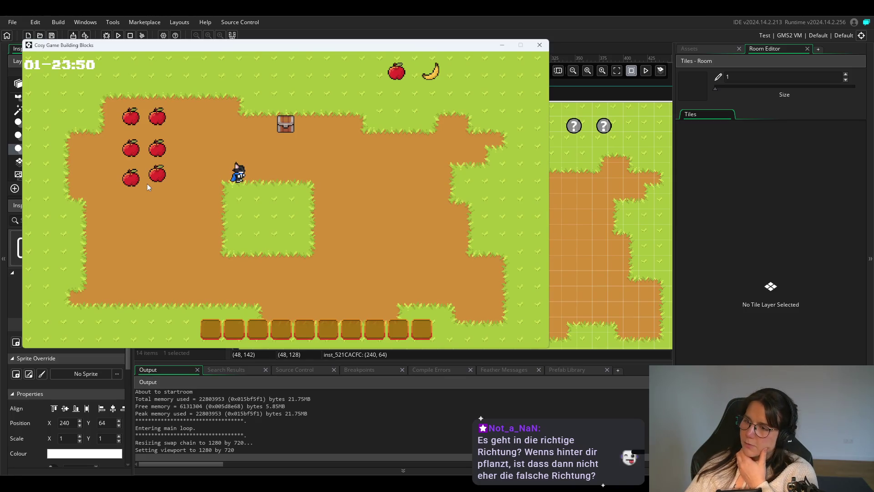
{"action": "key", "text": "Up"}
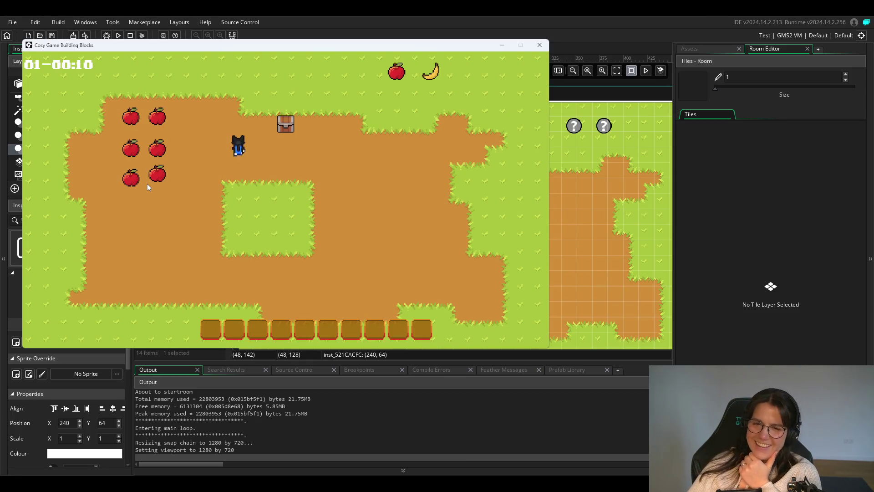
{"action": "key", "text": "Right"}
{"action": "key", "text": "Up"}
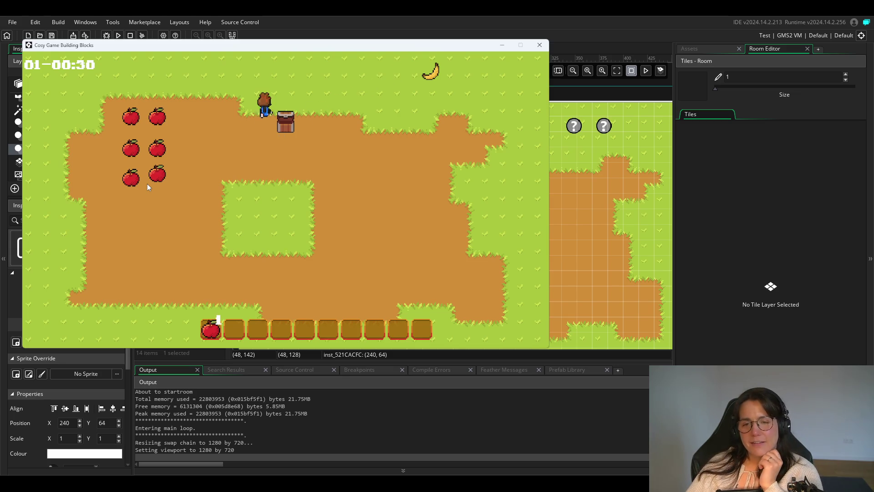
{"action": "key", "text": "Right"}
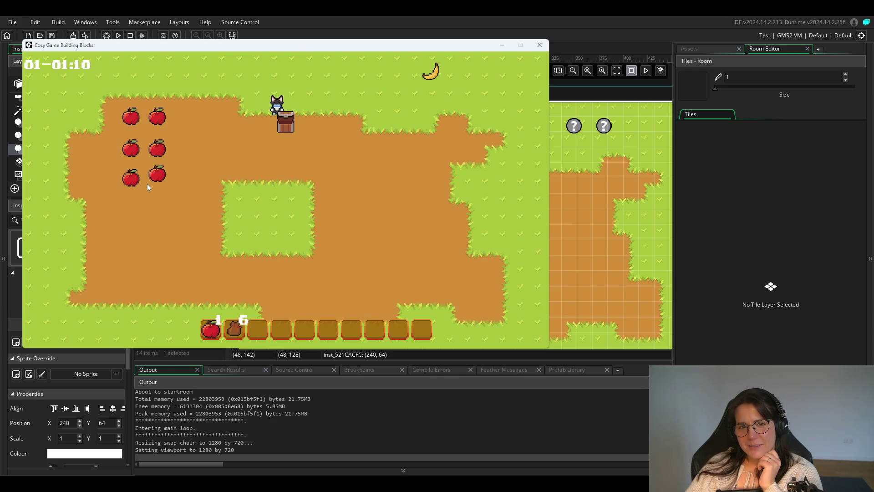
{"action": "key", "text": "Right"}
{"action": "key", "text": "Left"}
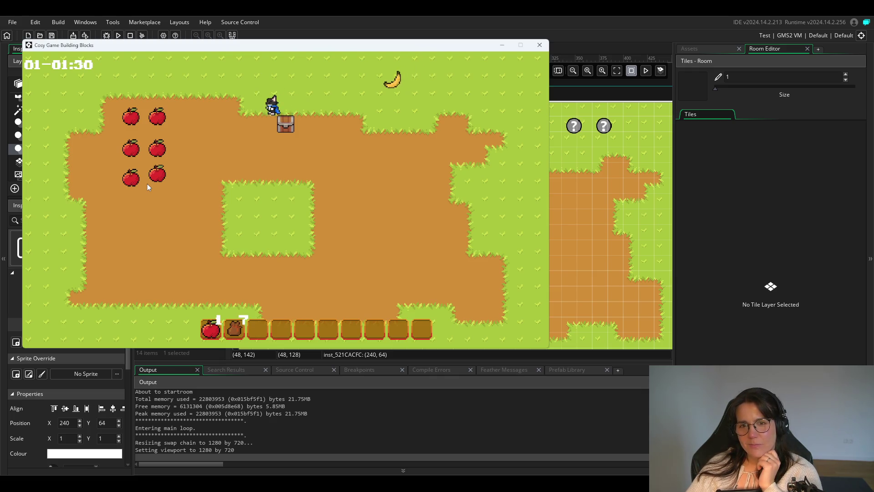
{"action": "key", "text": "Right"}
{"action": "key", "text": "Right"}
{"action": "key", "text": "Down"}
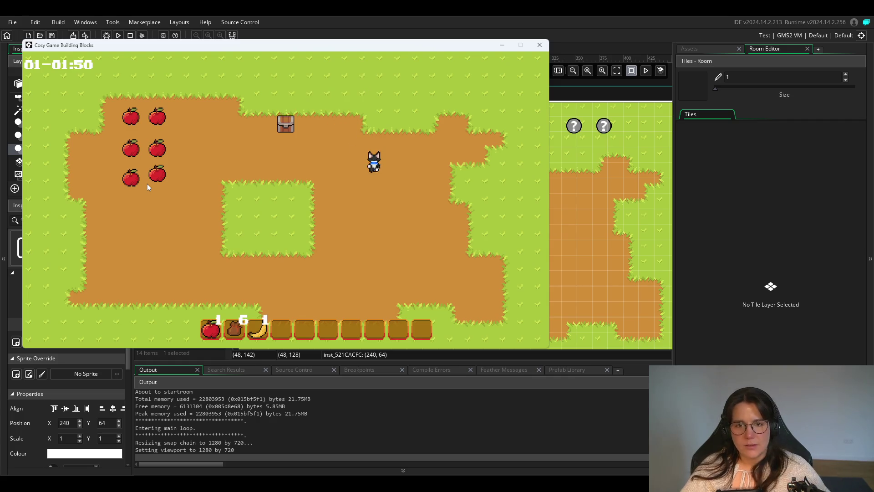
{"action": "key", "text": "Down"}
{"action": "key", "text": "Left"}
{"action": "key", "text": "Up"}
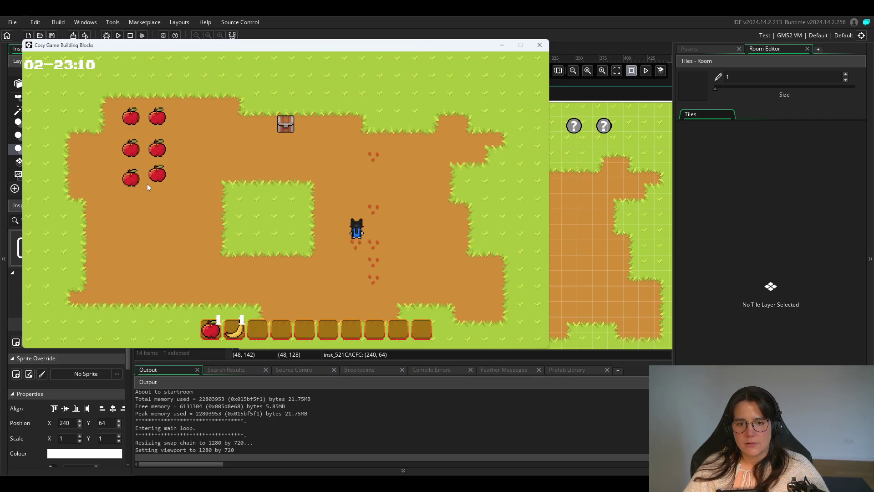
{"action": "key", "text": "Up"}
{"action": "key", "text": "Down"}
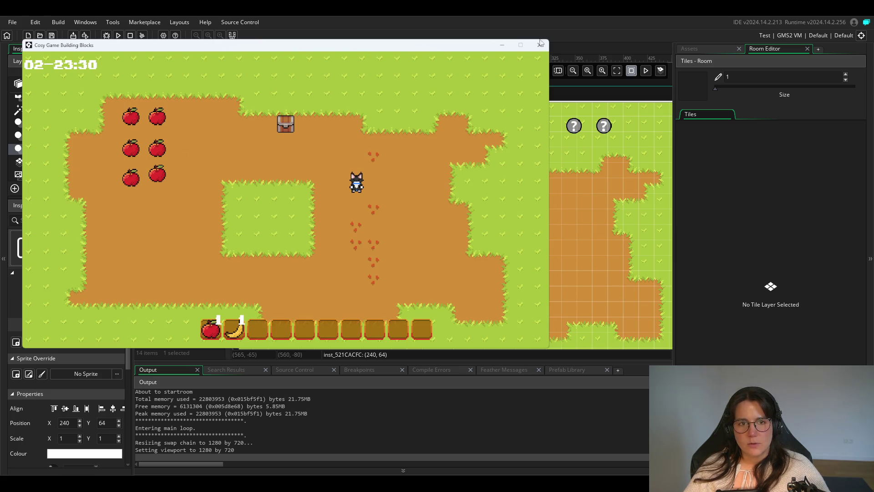
{"action": "left_click", "coordinate": [539, 45]}
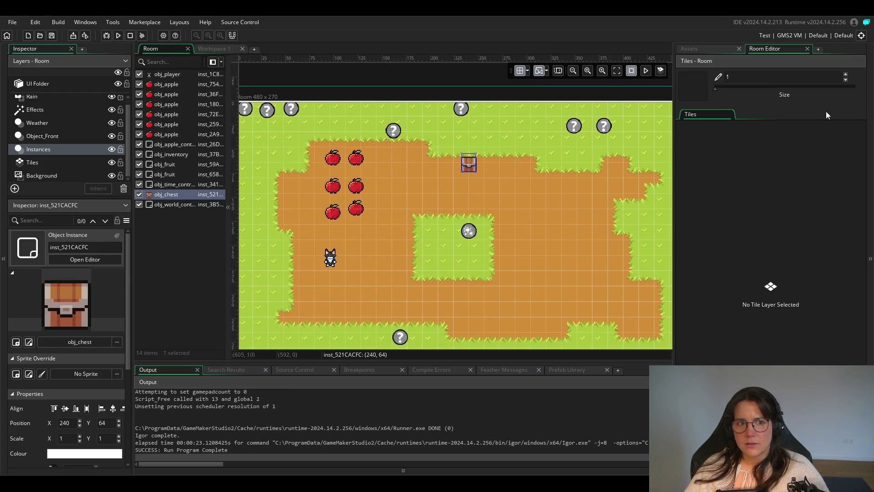
Open obj_player's Step code and review the commented gy formula on line 82.
{"action": "left_click", "coordinate": [806, 48]}
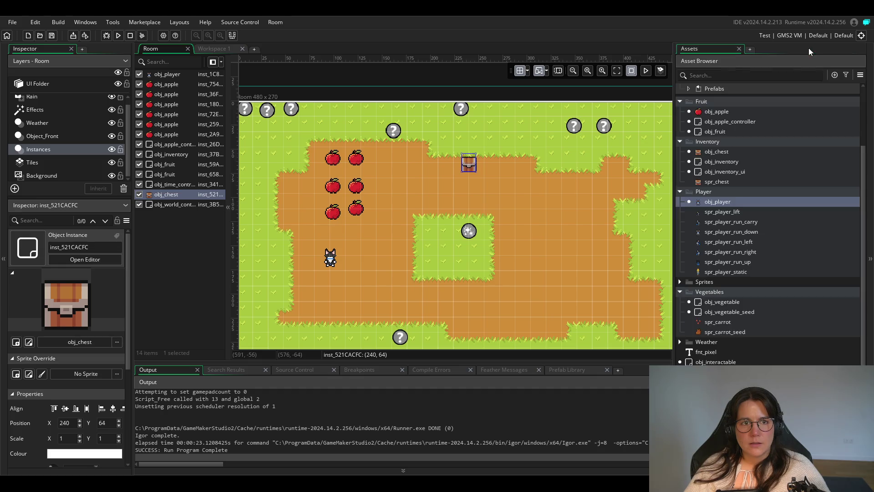
{"action": "double_click", "coordinate": [717, 202]}
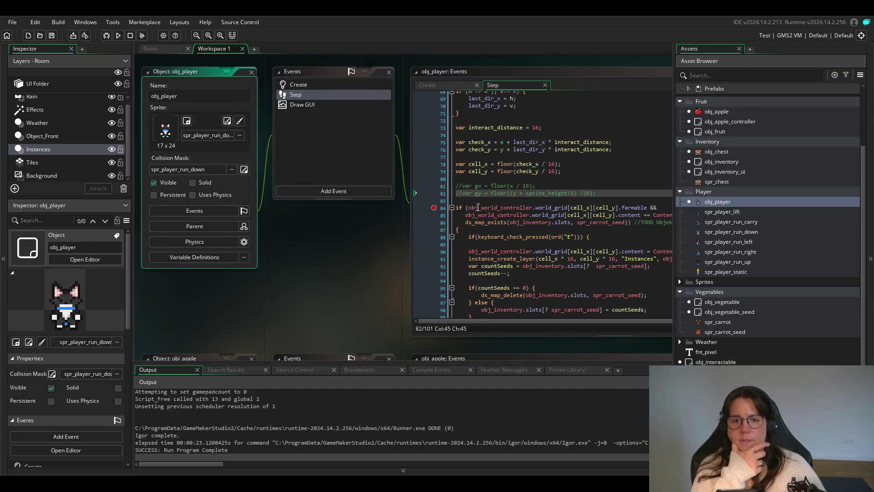
{"action": "scroll", "coordinate": [478, 207], "scroll_direction": "right", "scroll_amount": 3}
{"action": "scroll", "coordinate": [257, 290], "scroll_direction": "right", "scroll_amount": 5}
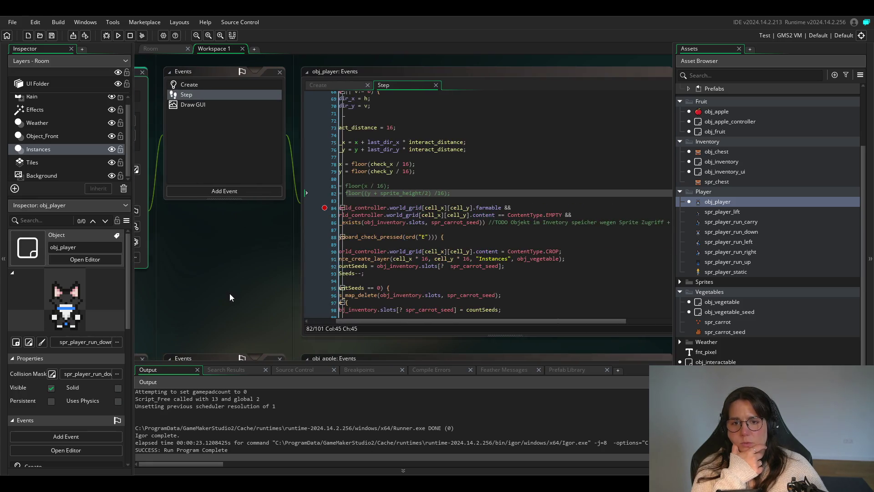
{"action": "scroll", "coordinate": [425, 180], "scroll_direction": "left", "scroll_amount": 3}
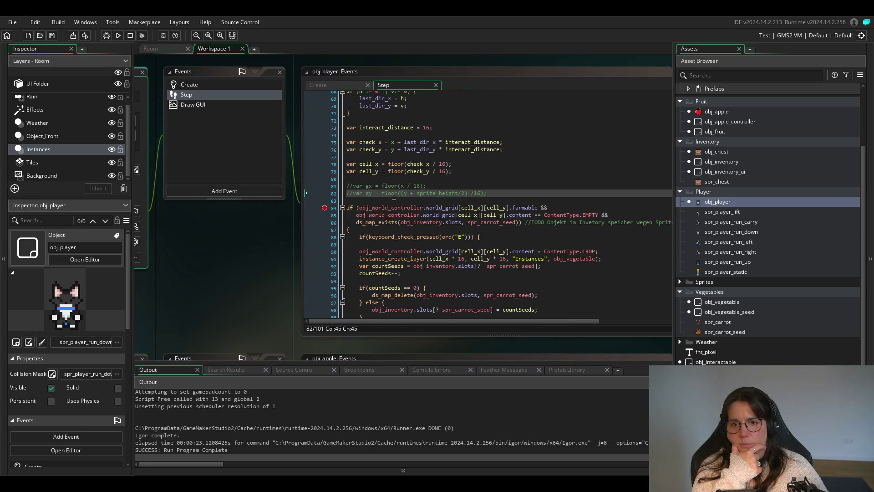
{"action": "type", "text": "("}
{"action": "left_click", "coordinate": [394, 194]}
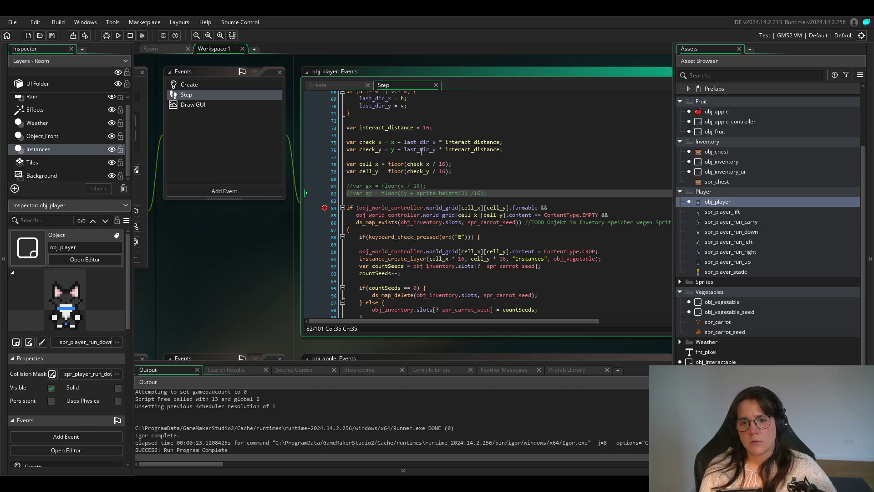
Change cell_y to floor(check_y + 16 / 16), save, and run the game.
{"action": "left_click", "coordinate": [431, 172]}
{"action": "type", "text": "+ "}
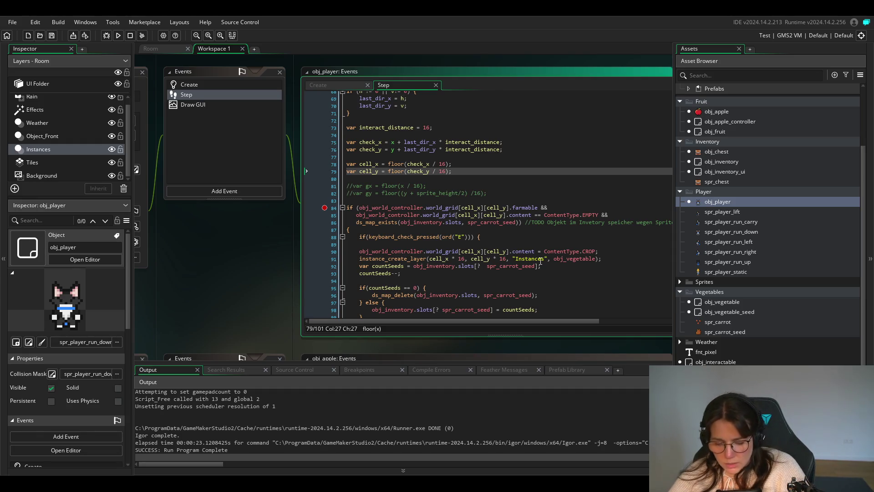
{"action": "type", "text": "16"}
{"action": "key", "text": "ctrl+s"}
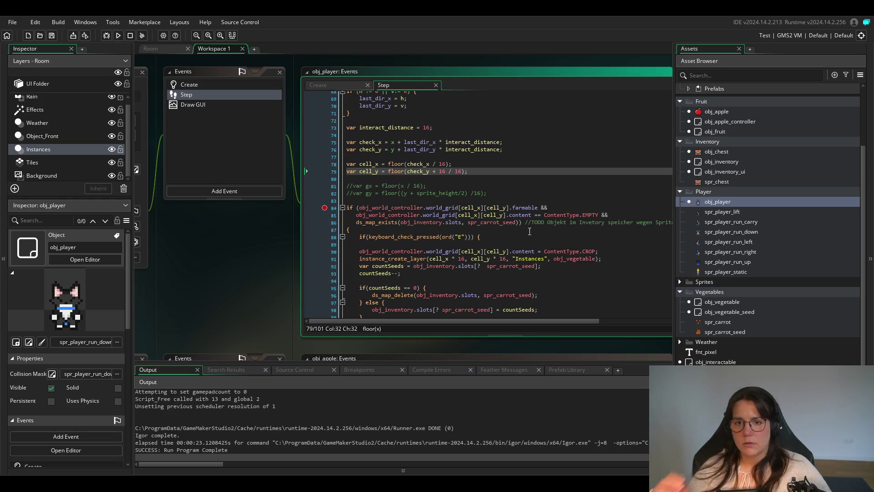
{"action": "left_click", "coordinate": [119, 36]}
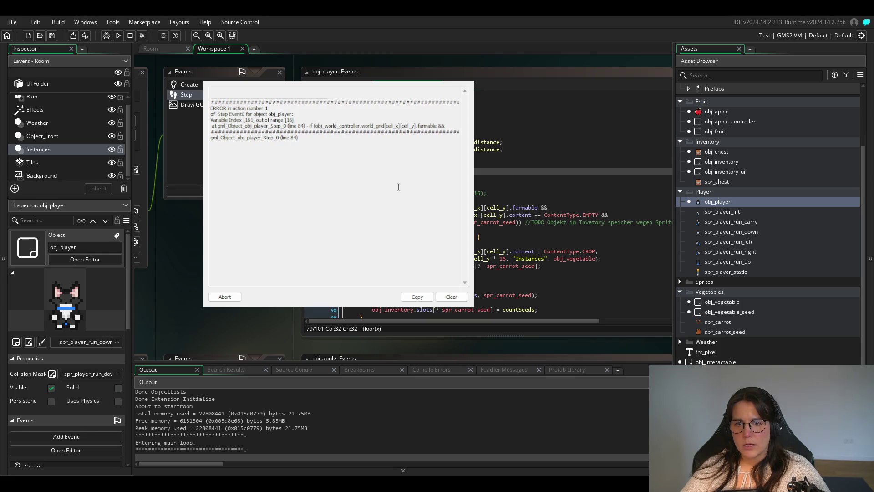
Abort the out-of-range error and delete the + 16 offset from cell_y on line 79.
{"action": "left_click", "coordinate": [225, 296]}
{"action": "left_click", "coordinate": [446, 223]}
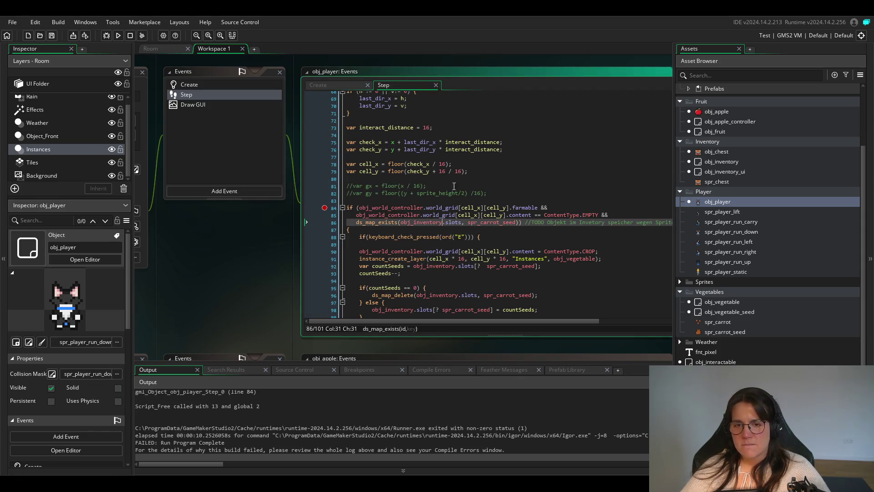
{"action": "left_click", "coordinate": [444, 172]}
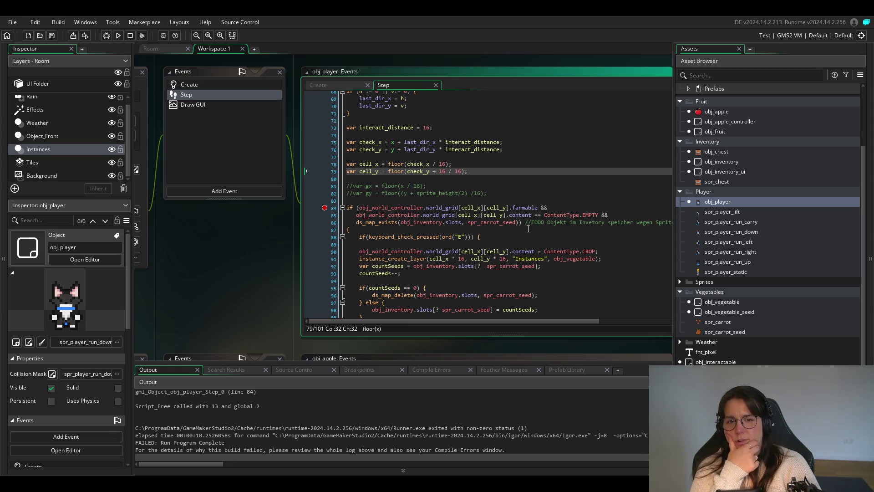
{"action": "key", "text": "BackSpace"}
{"action": "key", "text": "BackSpace"}
{"action": "key", "text": "BackSpace"}
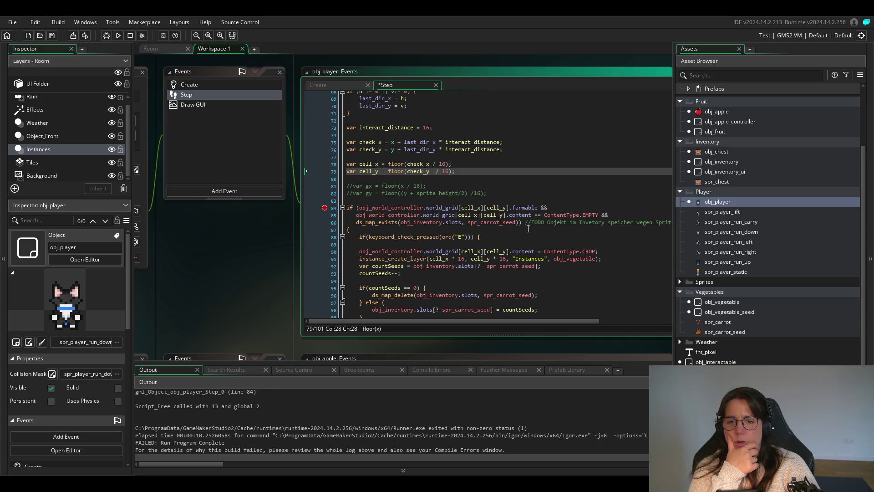
{"action": "key", "text": "BackSpace"}
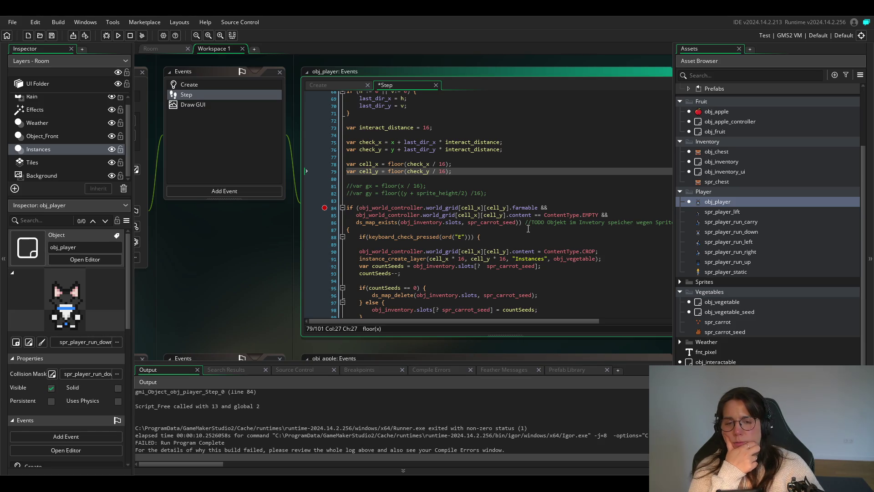
Review the gy formula on line 82 and the check_y calculation on line 76.
{"action": "left_click", "coordinate": [398, 193]}
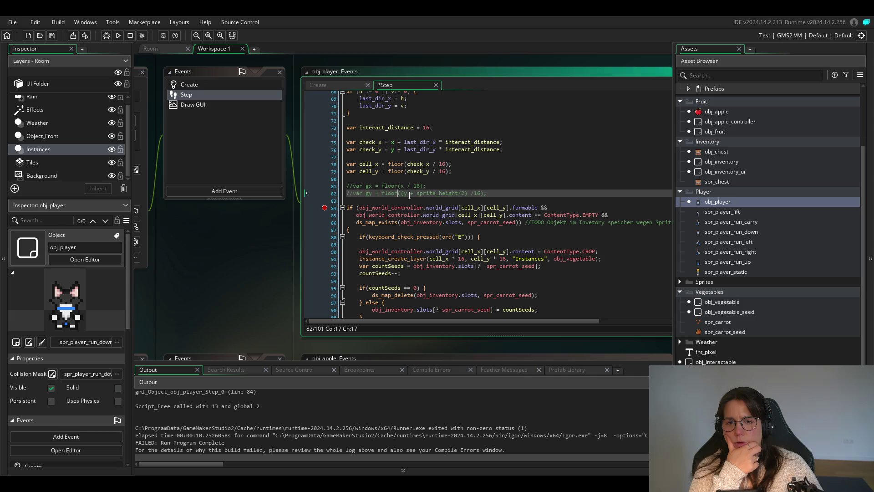
{"action": "type", "text": "("}
{"action": "key", "text": "Right"}
{"action": "key", "text": "Right"}
{"action": "left_click", "coordinate": [478, 149]}
{"action": "left_click", "coordinate": [428, 150]}
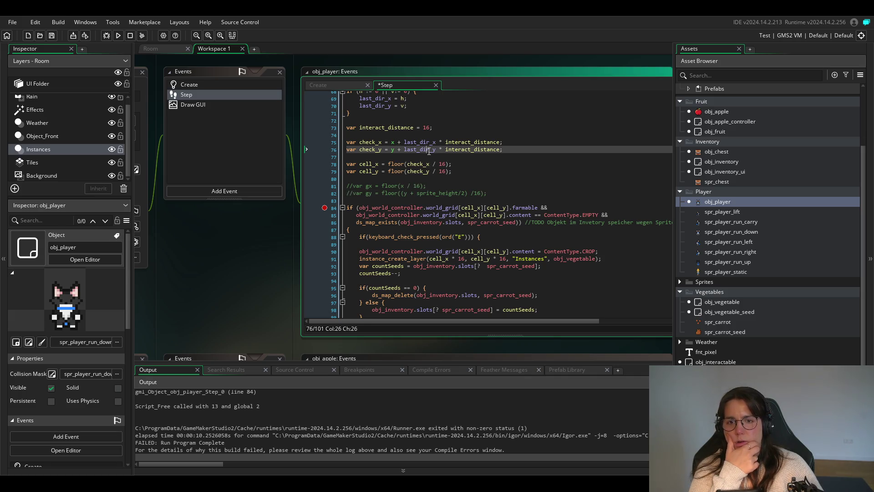
Rewrite cell_y as floor((check_y + 16) / 16), save, and run the game.
{"action": "key", "text": "Up"}
{"action": "key", "text": "Up"}
{"action": "key", "text": "Up"}
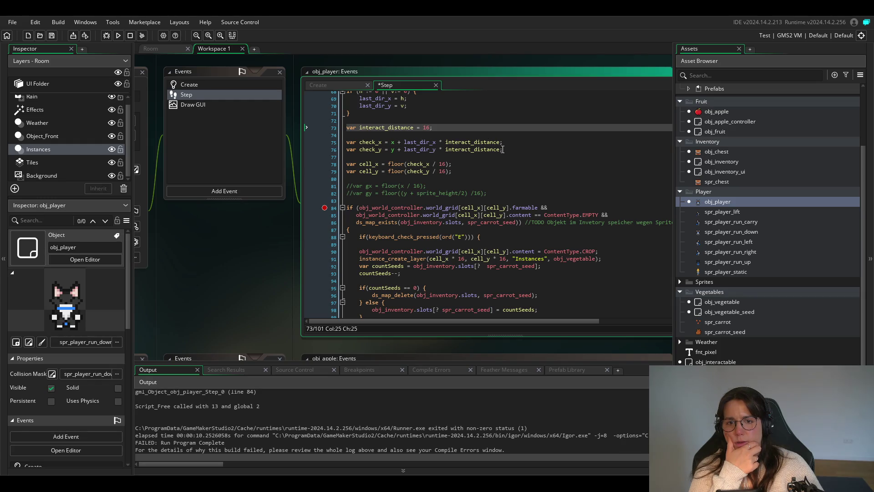
{"action": "key", "text": "Down"}
{"action": "key", "text": "Down"}
{"action": "key", "text": "Down"}
{"action": "key", "text": "Down"}
{"action": "key", "text": "Down"}
{"action": "key", "text": "Down"}
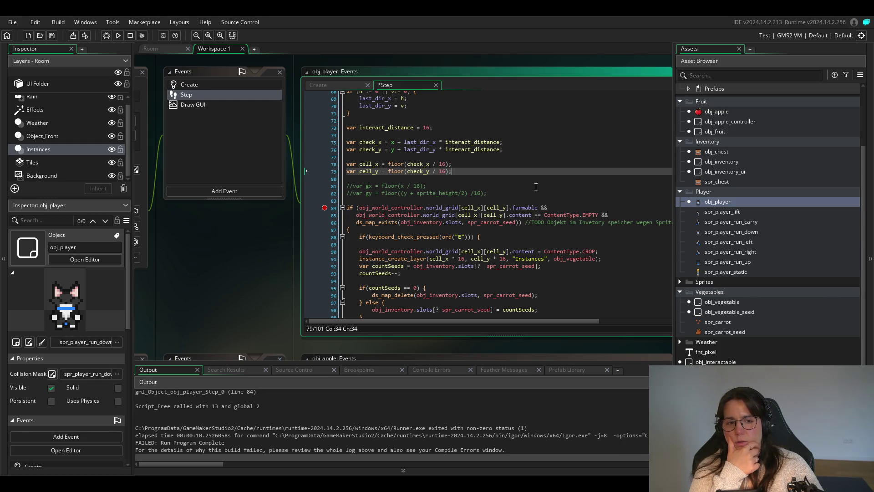
{"action": "double_click", "coordinate": [717, 201]}
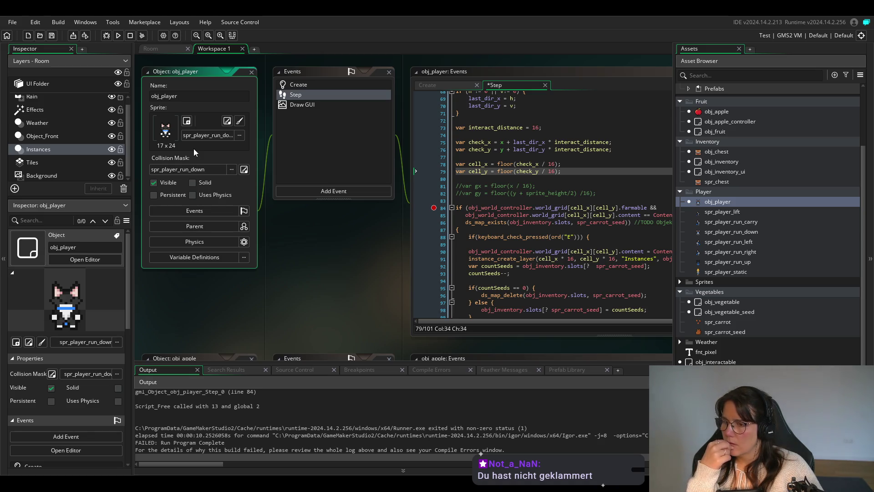
{"action": "left_click", "coordinate": [516, 171]}
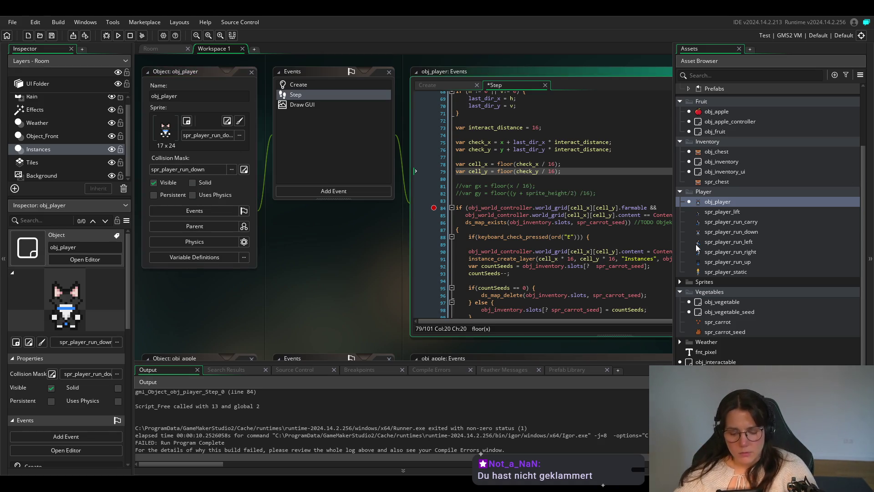
{"action": "type", "text": "("}
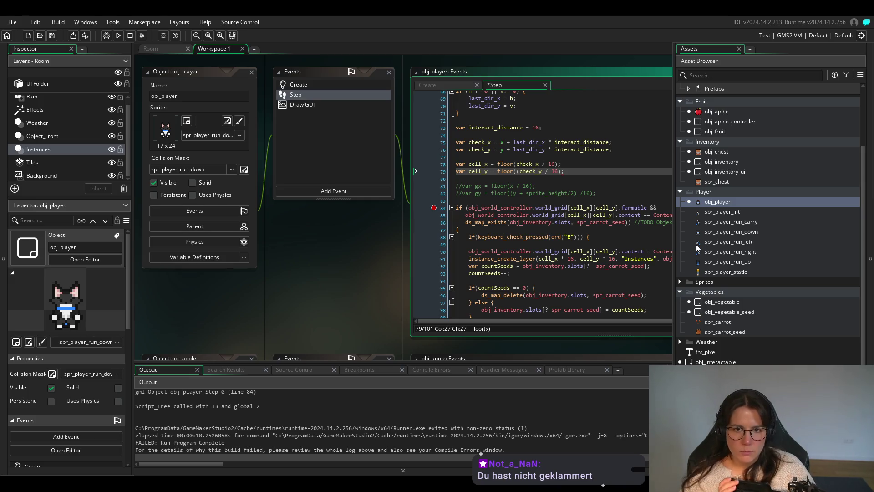
{"action": "type", "text": " + 1)"}
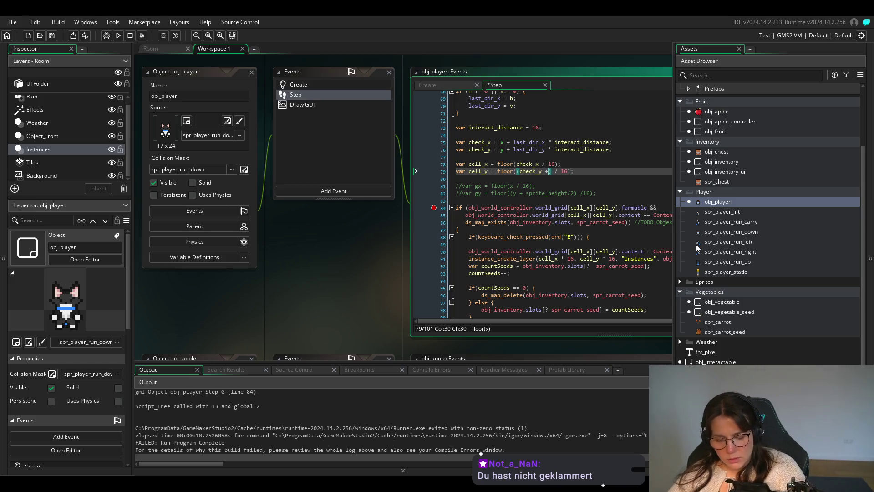
{"action": "type", "text": "6"}
{"action": "key", "text": "ctrl+s"}
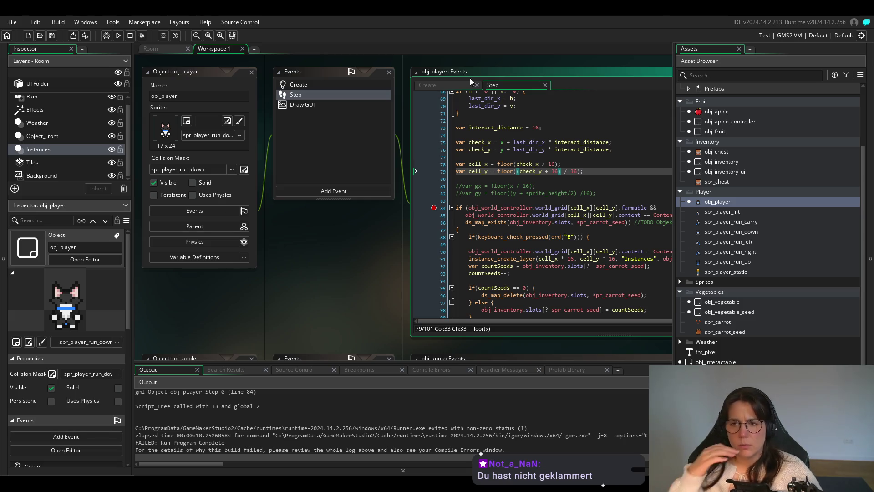
{"action": "left_click", "coordinate": [118, 35]}
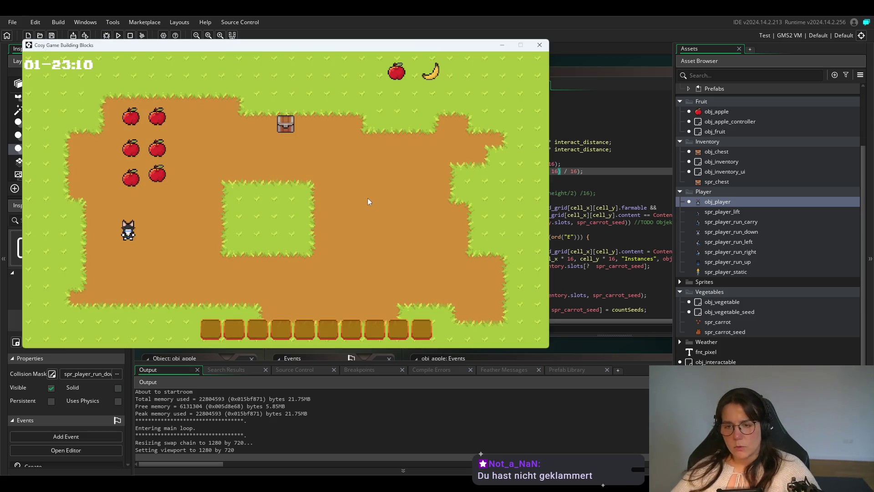
Walk to the chest, take the seed bag, and plant two carrot seeds.
{"action": "key", "text": "d"}
{"action": "key", "text": "w"}
{"action": "key", "text": "d"}
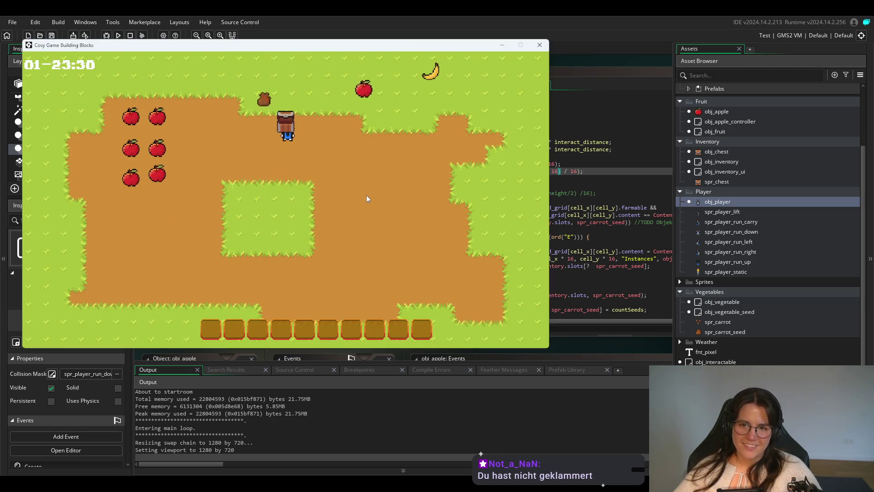
{"action": "key", "text": "e"}
{"action": "key", "text": "a"}
{"action": "key", "text": "w"}
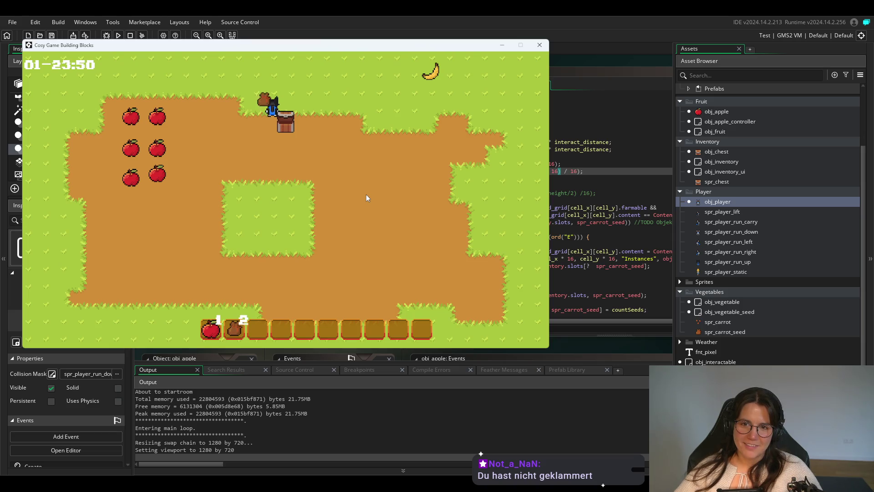
{"action": "key", "text": "s"}
{"action": "key", "text": "d"}
{"action": "key", "text": "e"}
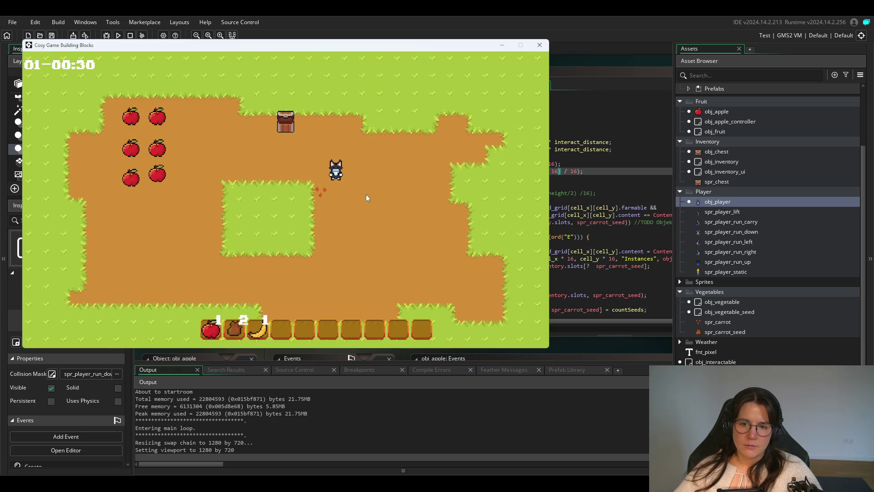
{"action": "key", "text": "d"}
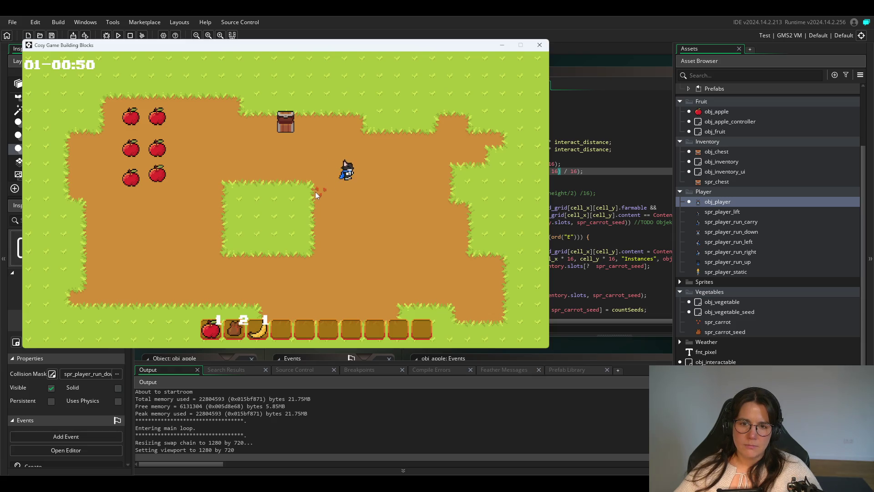
{"action": "key", "text": "e"}
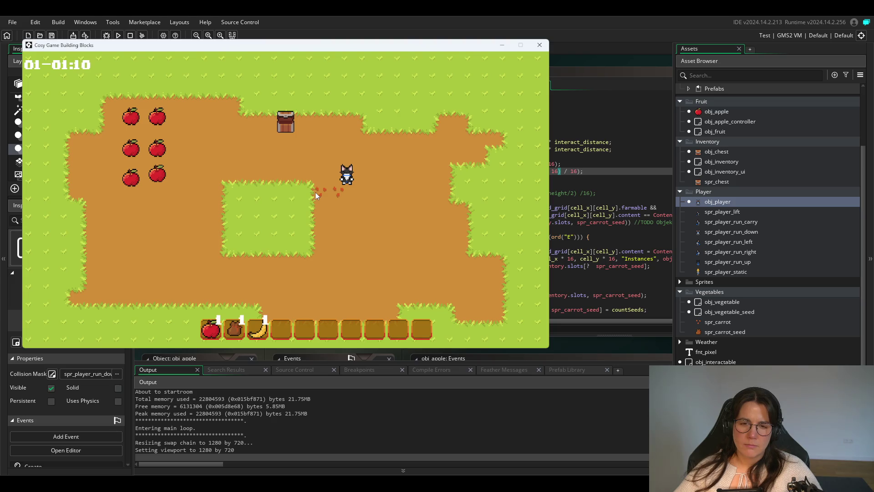
Plant the last seed, skip to the next day, and collect the new seed bag.
{"action": "key", "text": "w"}
{"action": "key", "text": "s"}
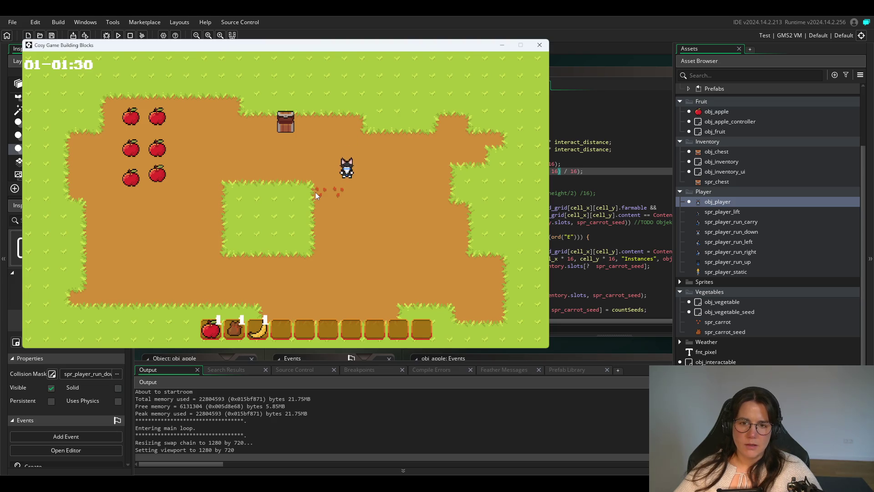
{"action": "key", "text": "d"}
{"action": "key", "text": "s"}
{"action": "key", "text": "e"}
{"action": "key", "text": "a"}
{"action": "key", "text": "w"}
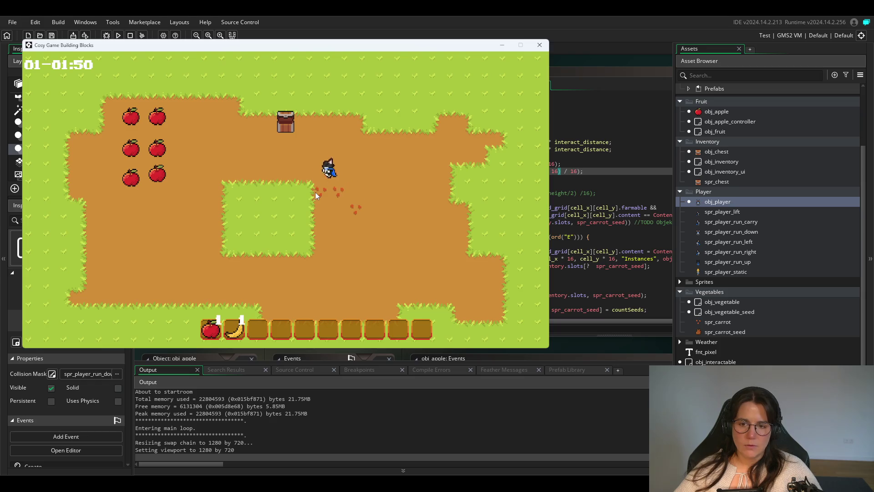
{"action": "key", "text": "e"}
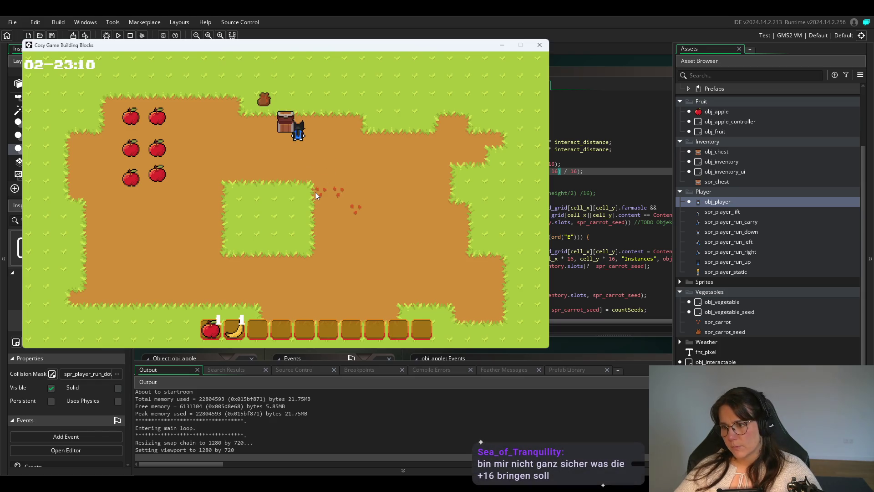
{"action": "key", "text": "a"}
{"action": "key", "text": "w"}
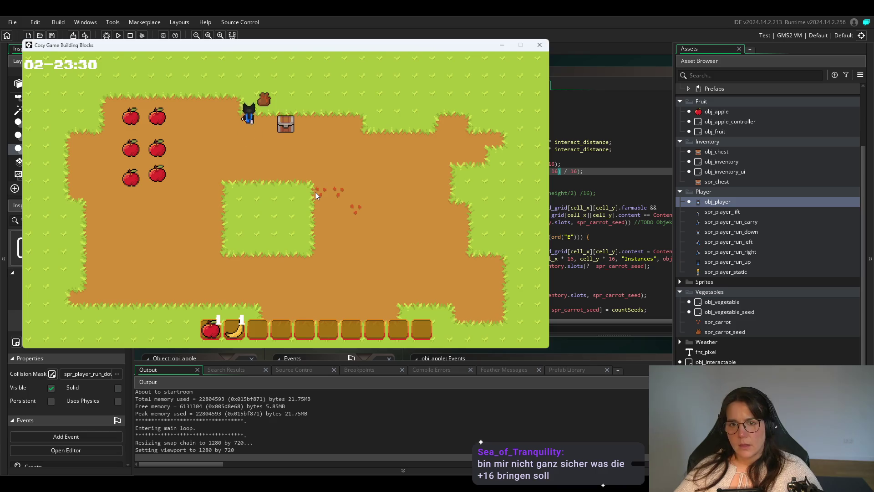
{"action": "key", "text": "e"}
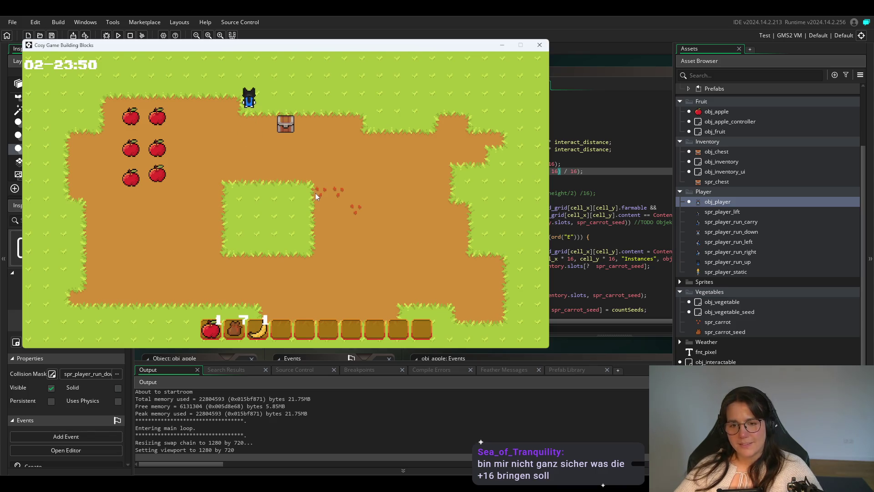
{"action": "key", "text": "s"}
{"action": "key", "text": "d"}
{"action": "key", "text": "d"}
Plant a row of carrot seeds across the dirt field, facing down and up.
{"action": "key", "text": "s"}
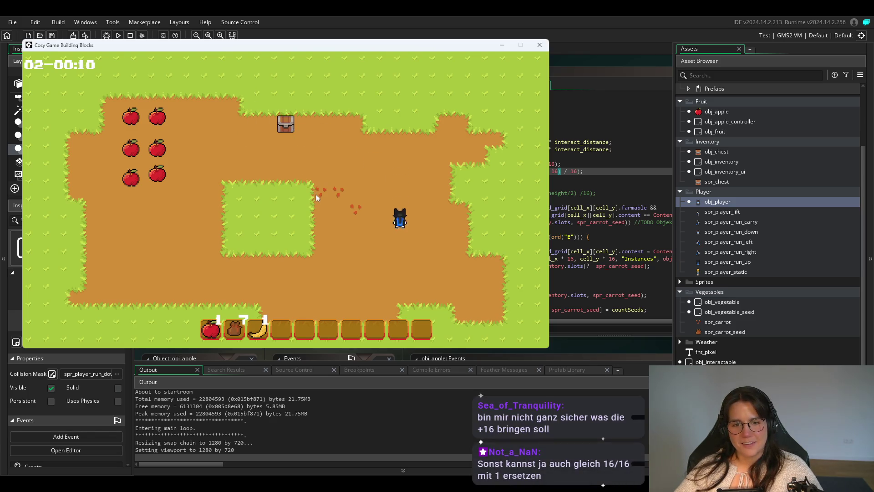
{"action": "key", "text": "e"}
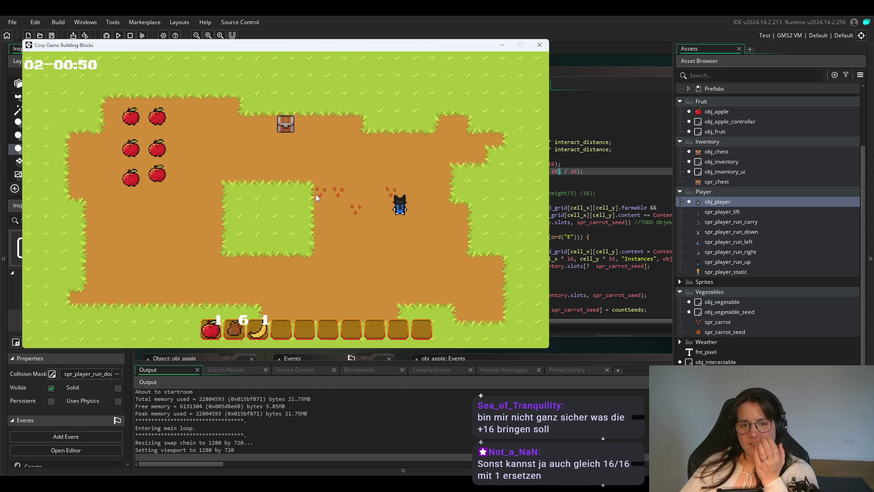
{"action": "key", "text": "a"}
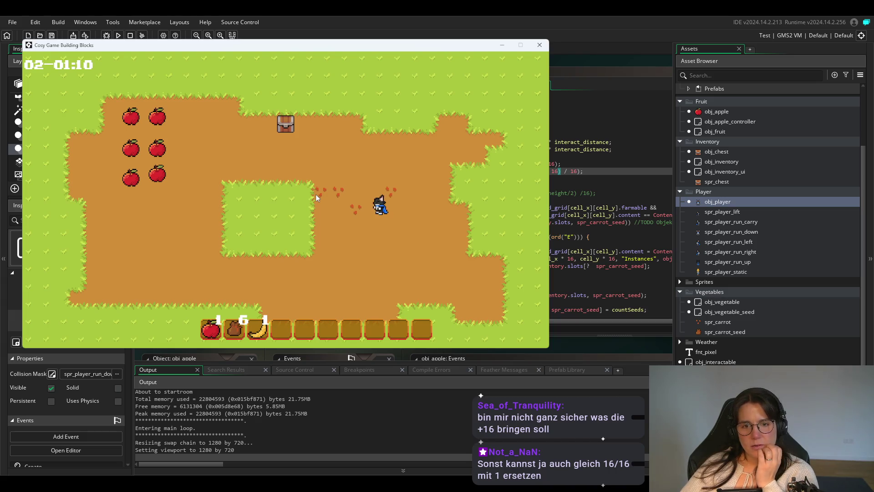
{"action": "key", "text": "w"}
{"action": "key", "text": "e"}
{"action": "key", "text": "d"}
{"action": "key", "text": "s"}
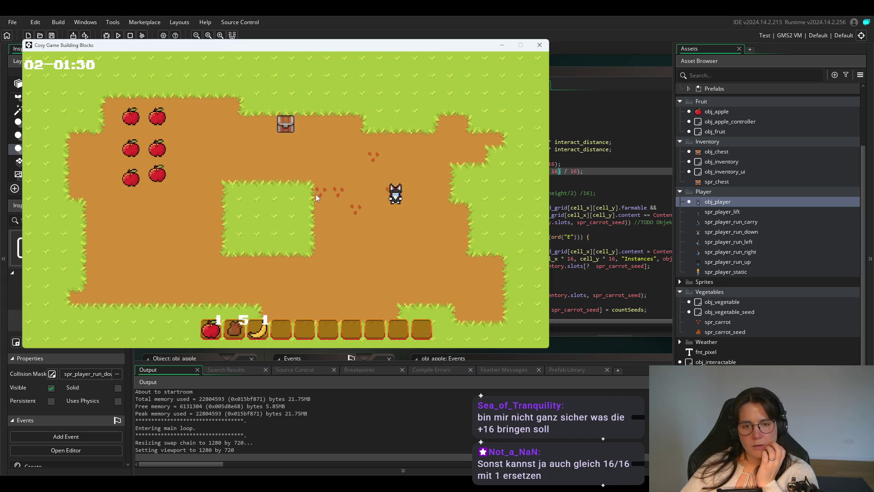
{"action": "key", "text": "e"}
{"action": "key", "text": "s"}
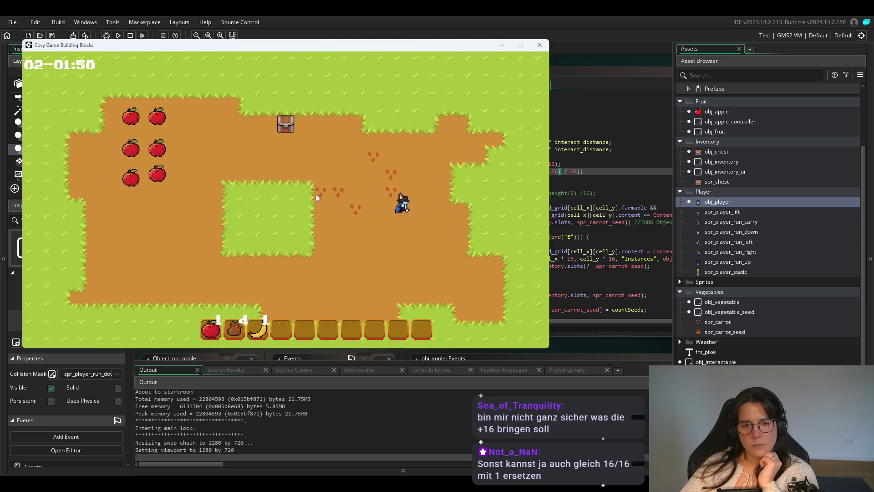
{"action": "key", "text": "d"}
{"action": "key", "text": "e"}
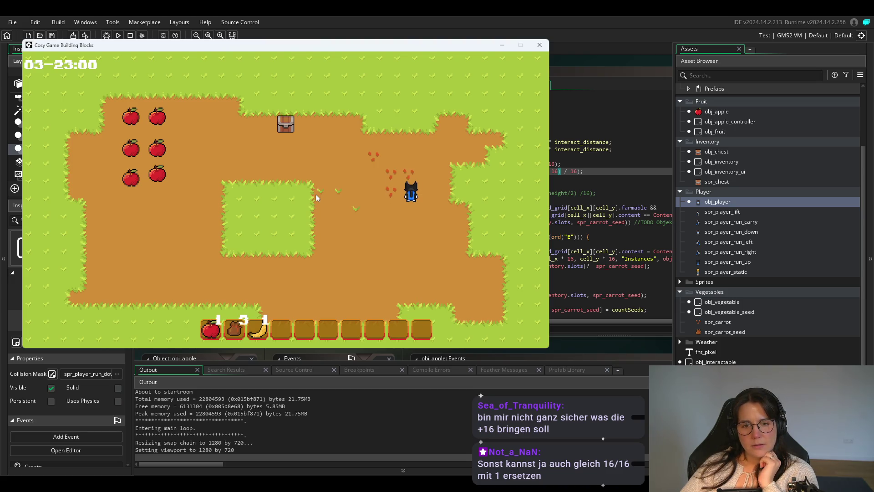
{"action": "key", "text": "s"}
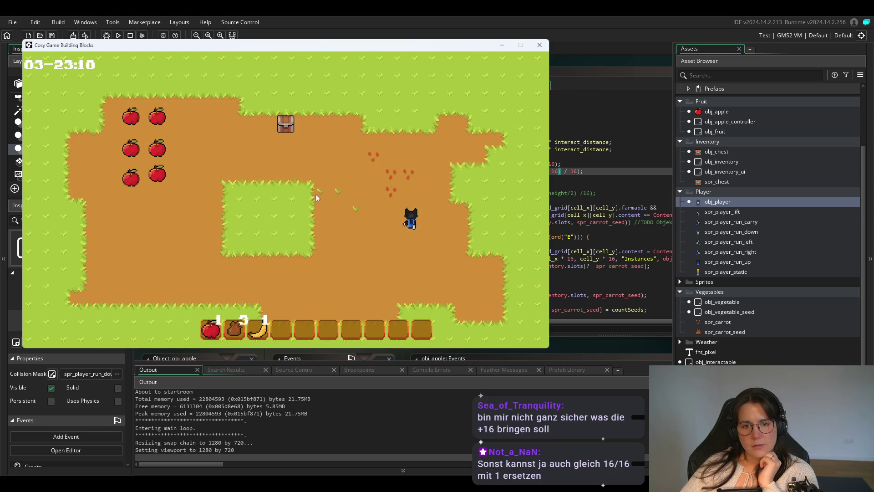
{"action": "key", "text": "e"}
{"action": "key", "text": "a"}
{"action": "key", "text": "w"}
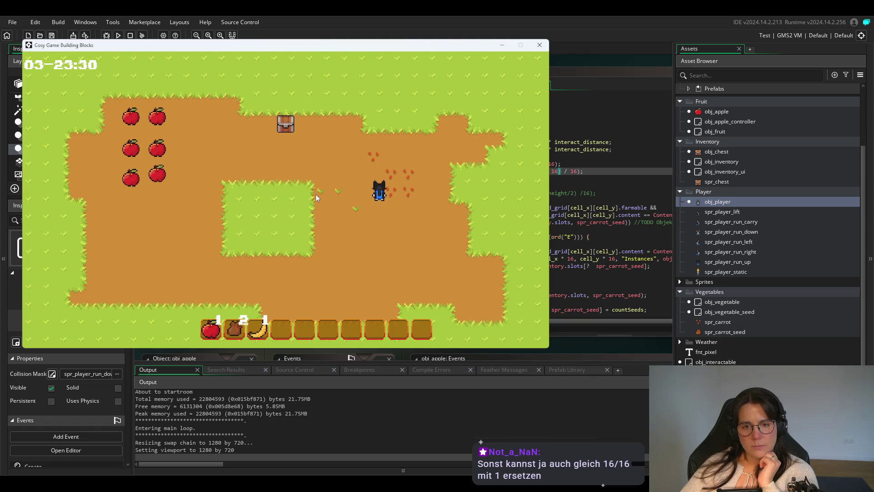
{"action": "key", "text": "e"}
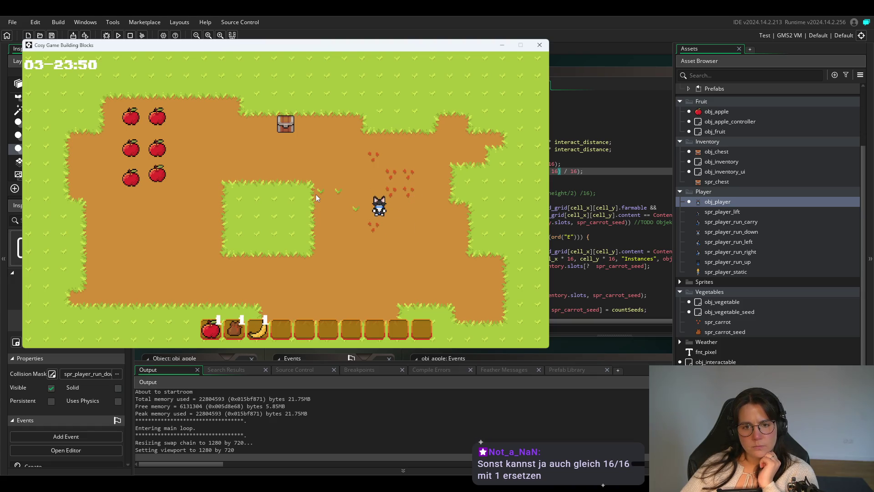
Plant the final carrot seed, pick up the chest, and close the game.
{"action": "key", "text": "s"}
{"action": "key", "text": "w"}
{"action": "key", "text": "d"}
{"action": "key", "text": "s"}
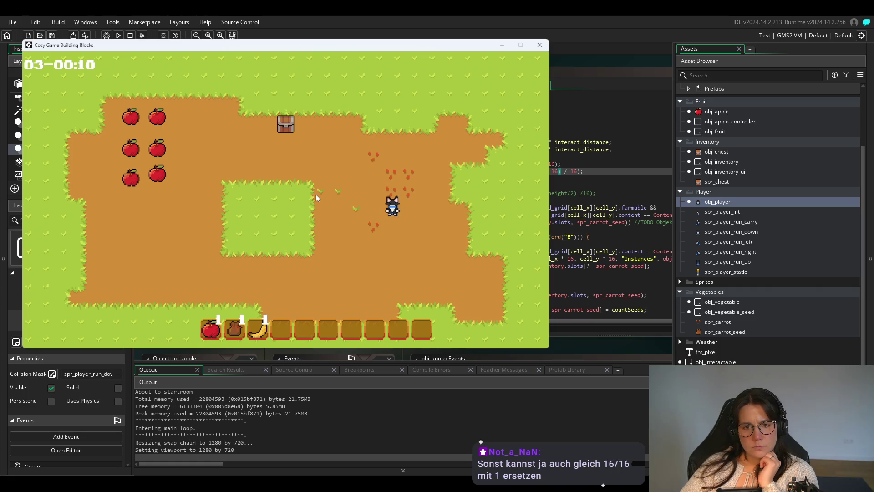
{"action": "key", "text": "e"}
{"action": "key", "text": "a"}
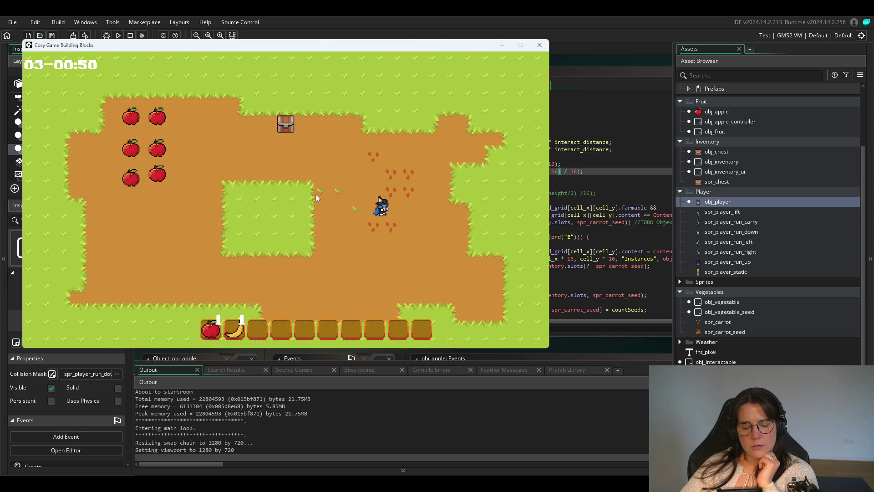
{"action": "key", "text": "a"}
{"action": "key", "text": "w"}
{"action": "key", "text": "w"}
{"action": "key", "text": "e"}
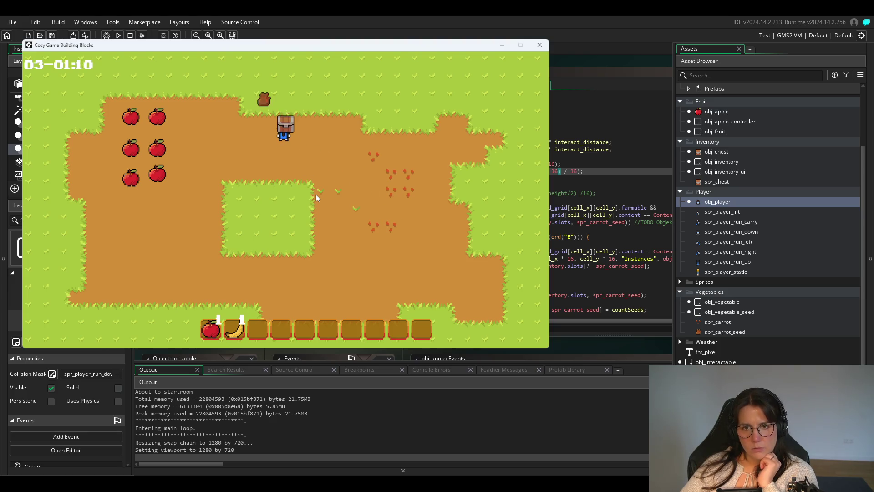
{"action": "key", "text": "alt+F4"}
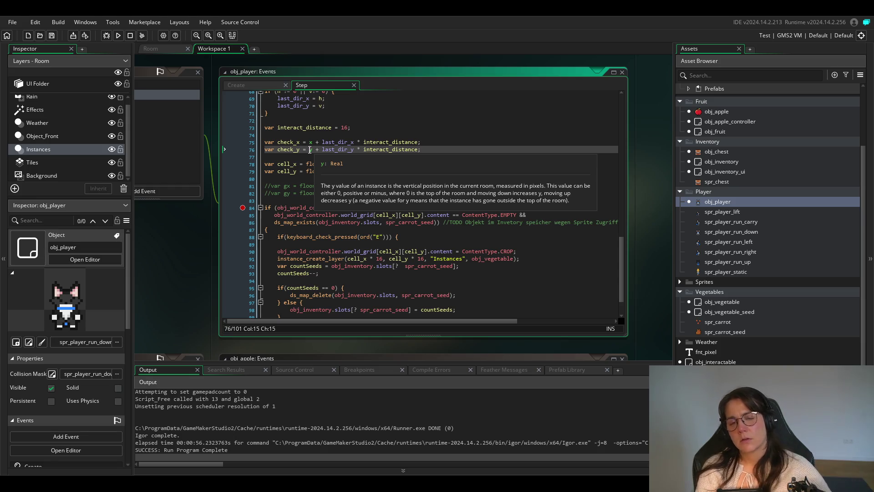
{"action": "left_click", "coordinate": [468, 152]}
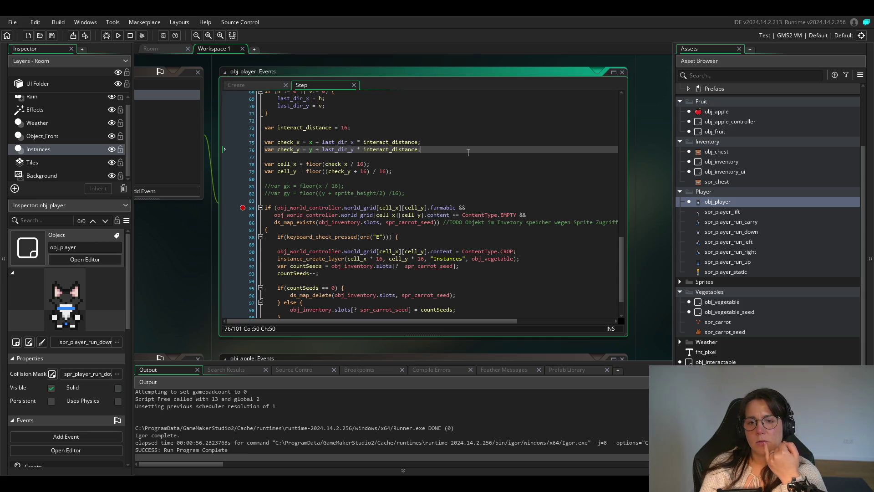
{"action": "left_click", "coordinate": [376, 208]}
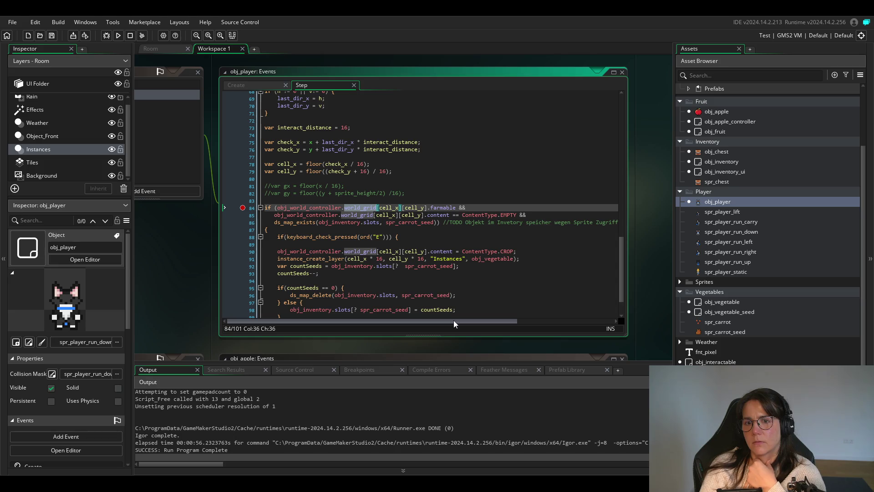
Highlight the + 16 offset in cell_y on line 79 and start a fresh test run.
{"action": "left_click", "coordinate": [378, 171]}
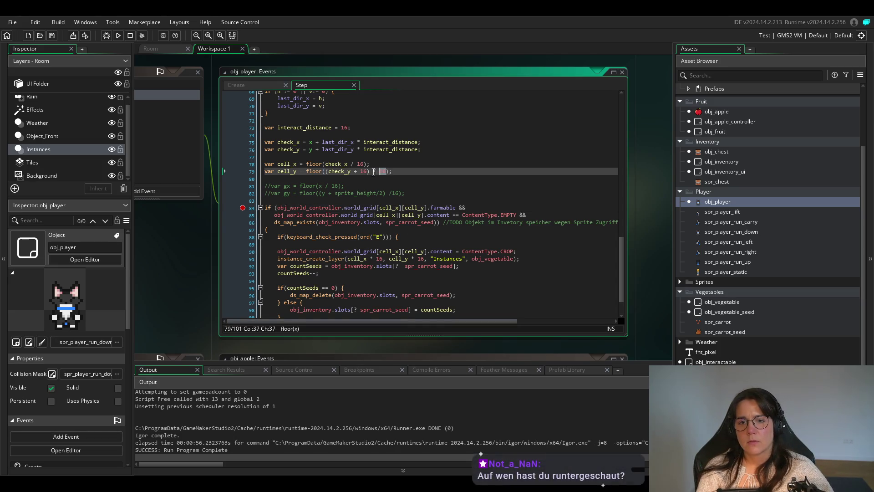
{"action": "left_click_drag", "start_coordinate": [386, 171], "coordinate": [350, 171]}
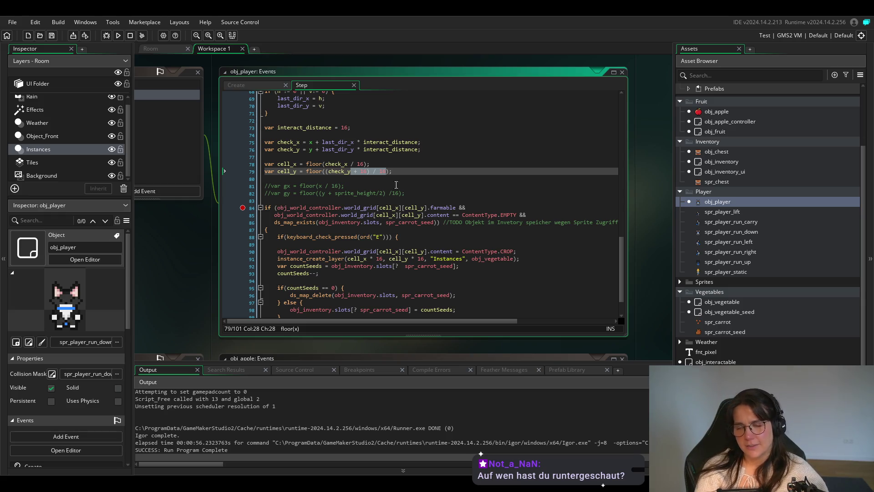
{"action": "left_click", "coordinate": [118, 36]}
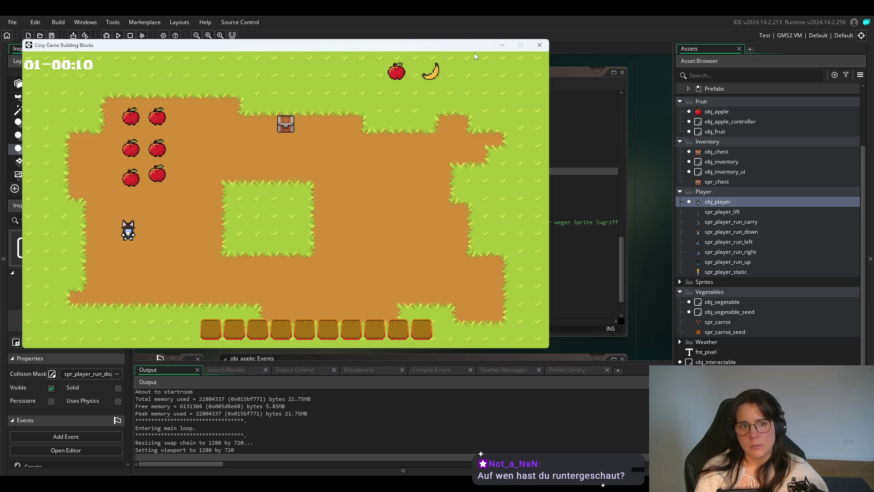
Close the test game and show the 480×270 farm room layout.
{"action": "left_click", "coordinate": [540, 45]}
{"action": "left_click", "coordinate": [176, 50]}
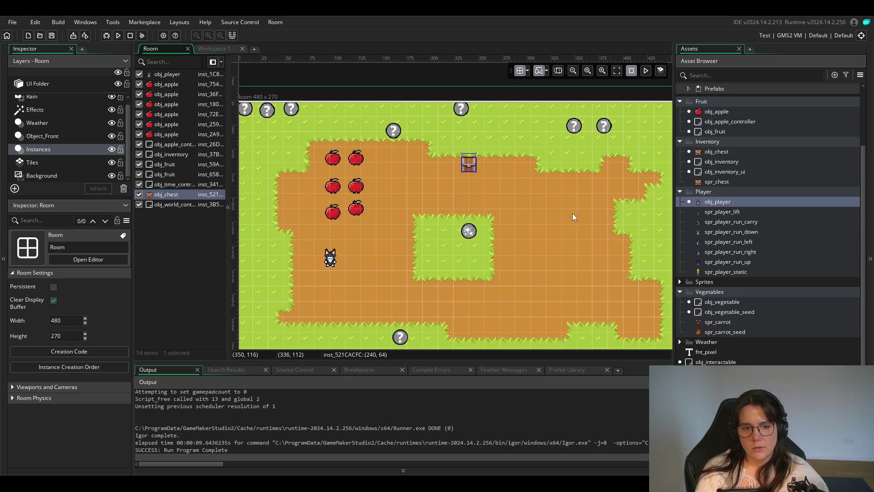
Double-click obj_player in the room to reopen its Step code.
{"action": "double_click", "coordinate": [727, 203]}
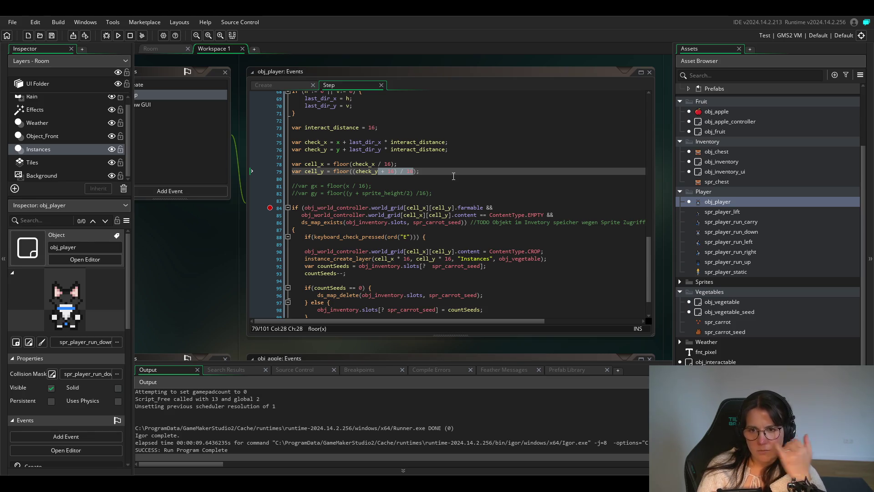
Delete the + 16 so cell_y reads floor((check_y) / 16), save, and return to the room.
{"action": "left_click", "coordinate": [391, 171]}
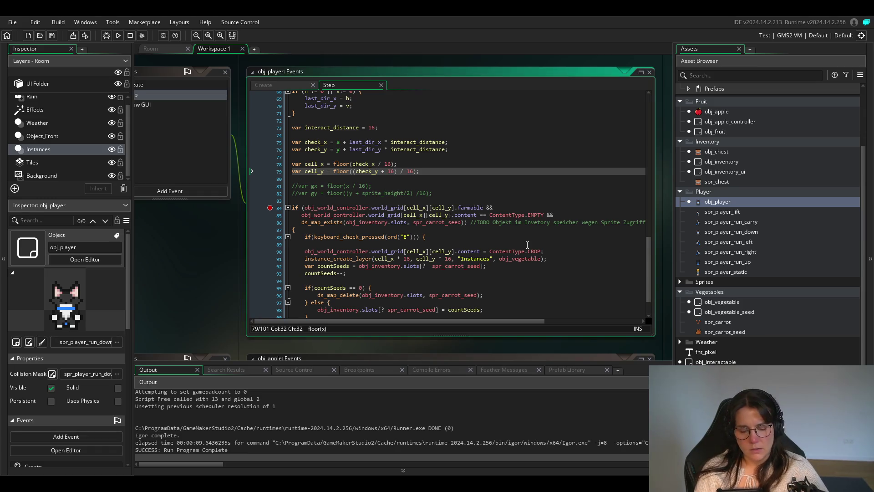
{"action": "key", "text": "Delete"}
{"action": "key", "text": "BackSpace"}
{"action": "key", "text": "BackSpace"}
{"action": "key", "text": "BackSpace"}
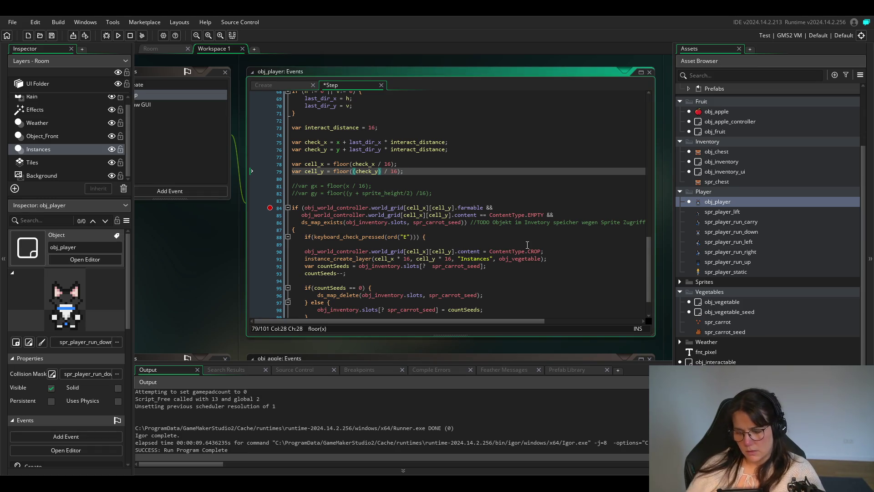
{"action": "key", "text": "ctrl+s"}
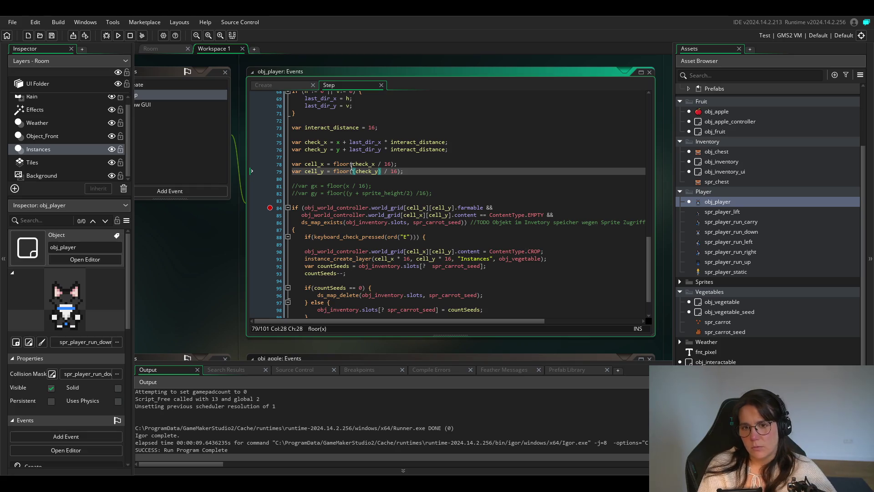
{"action": "mouse_move", "coordinate": [345, 172]}
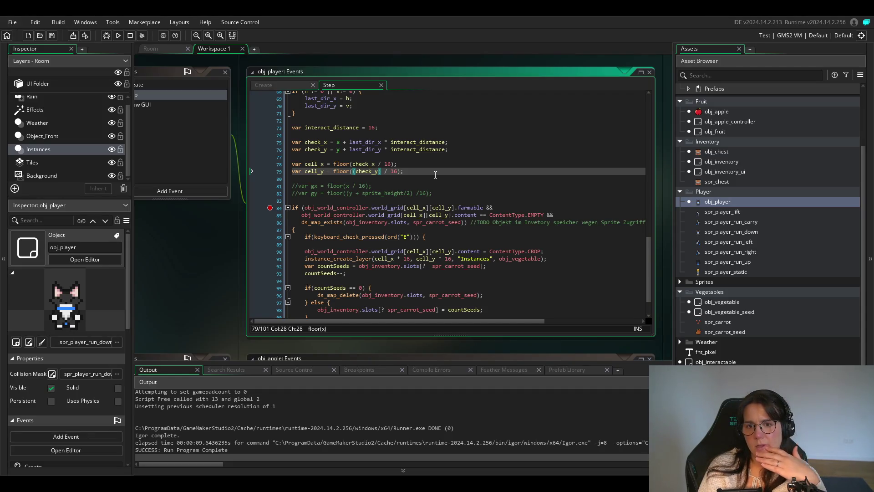
{"action": "left_click", "coordinate": [154, 49]}
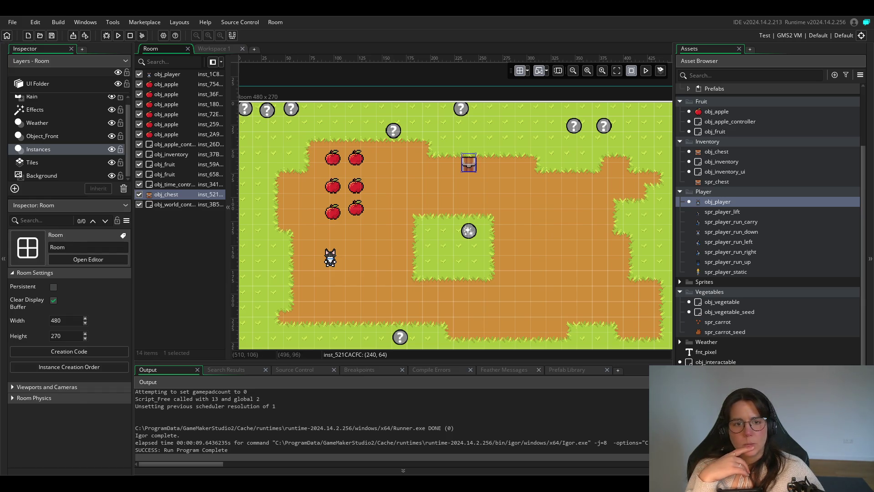
From obj_player, set spr_player_run_down's origin to Bottom Centre (8, 24), then return to obj_player's code.
{"action": "double_click", "coordinate": [730, 203]}
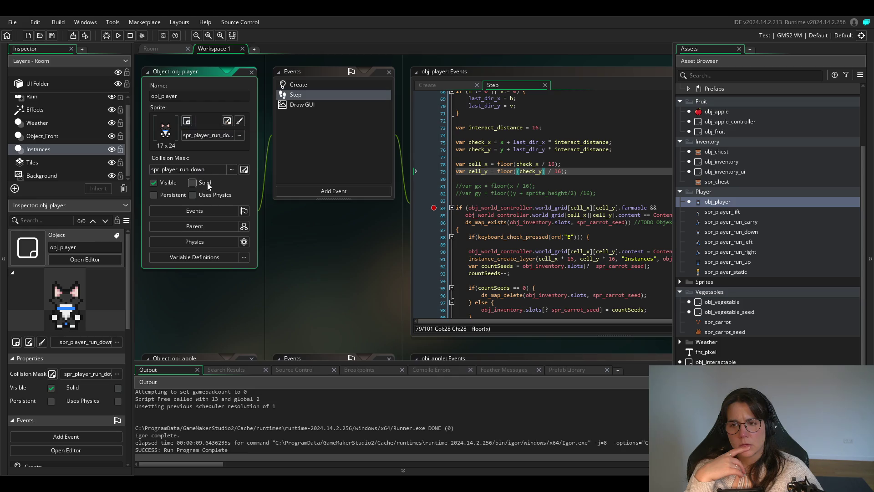
{"action": "left_click", "coordinate": [244, 170]}
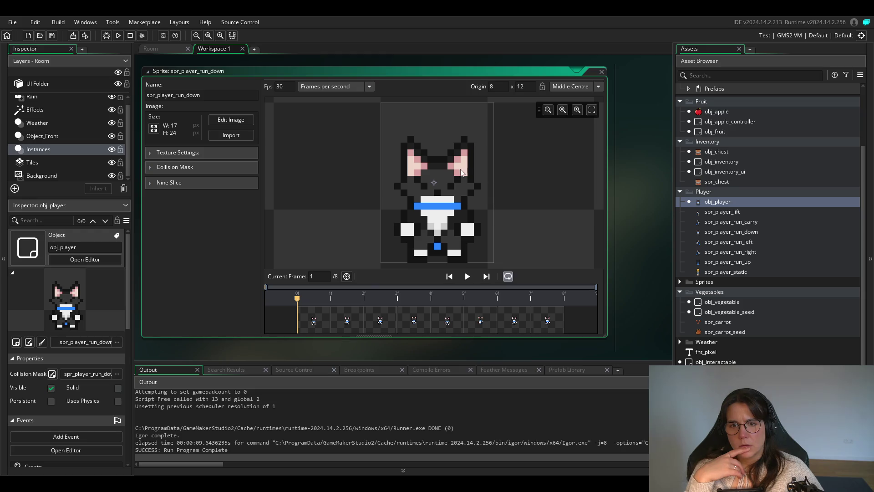
{"action": "left_click", "coordinate": [598, 86]}
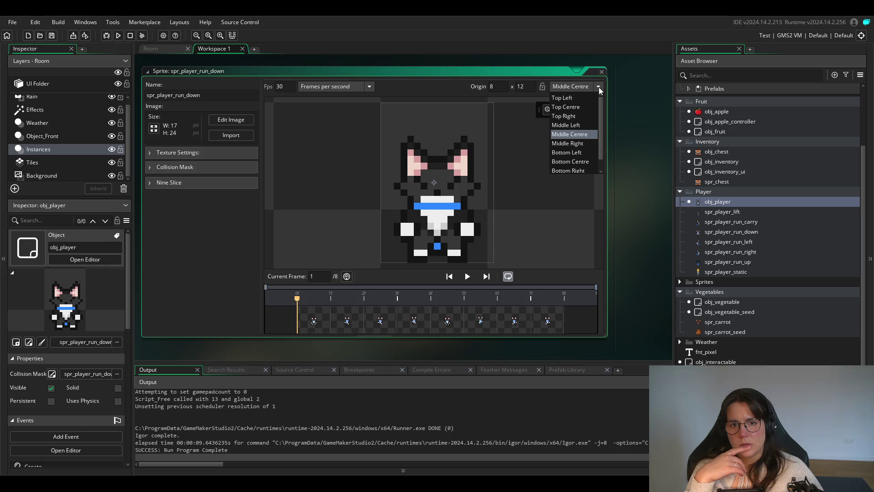
{"action": "left_click", "coordinate": [574, 161]}
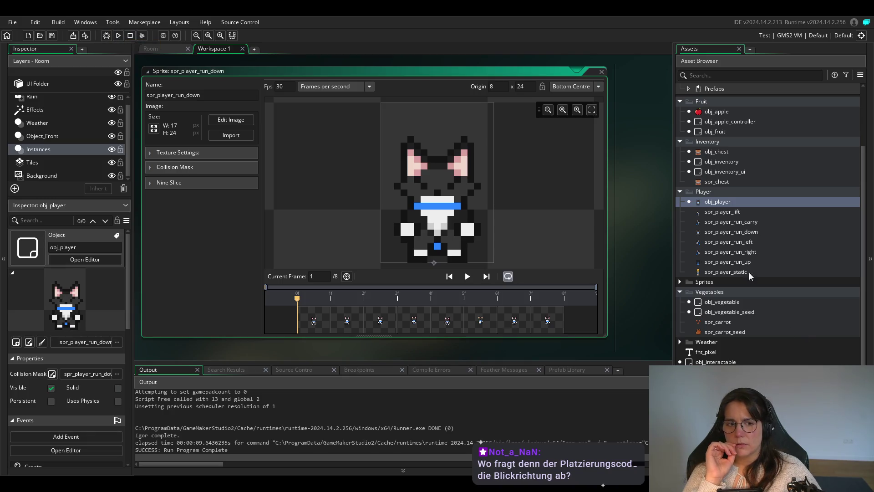
{"action": "double_click", "coordinate": [715, 202]}
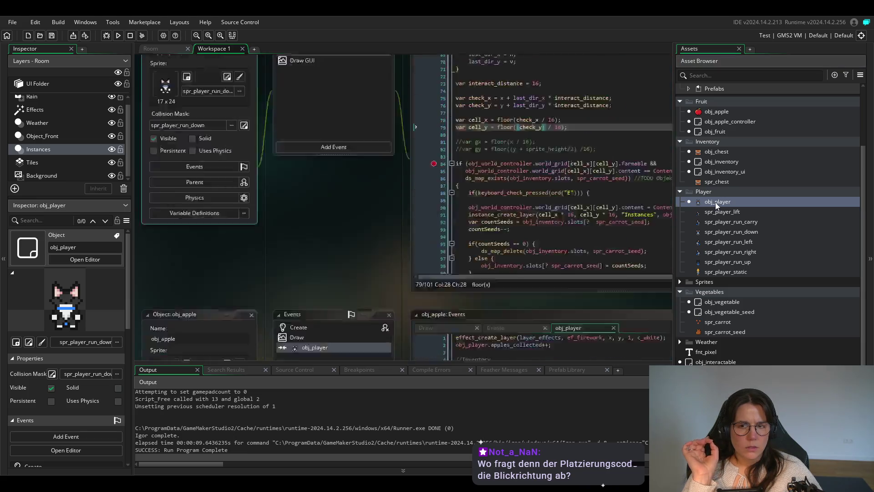
{"action": "left_click", "coordinate": [547, 178]}
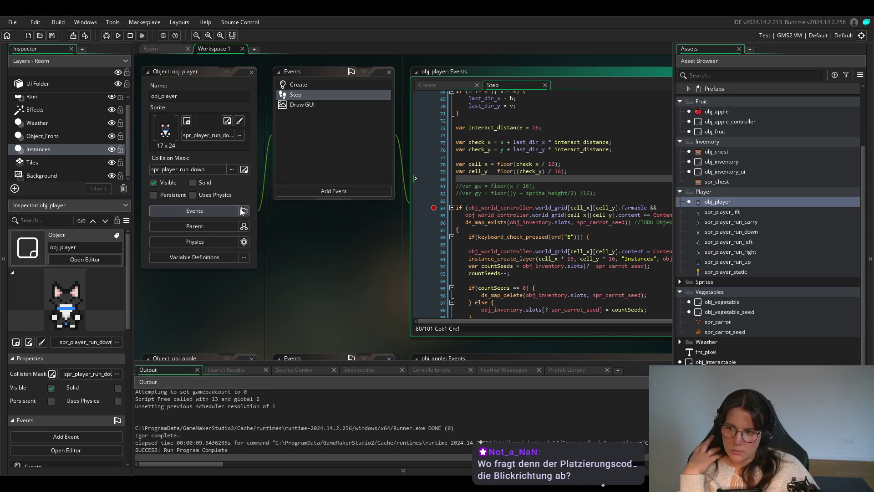
{"action": "left_click", "coordinate": [513, 128]}
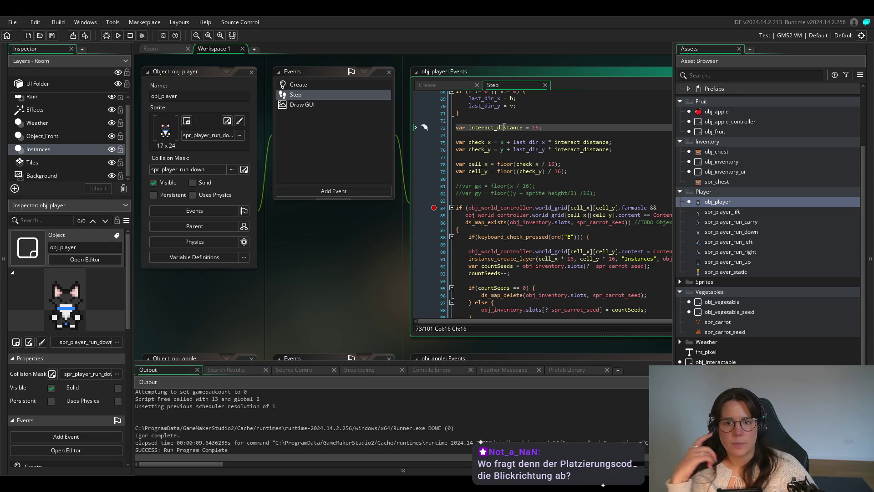
{"action": "key", "text": "Down"}
{"action": "key", "text": "Down"}
{"action": "key", "text": "Down"}
{"action": "key", "text": "End"}
{"action": "key", "text": "shift+Up"}
{"action": "key", "text": "shift+Up"}
{"action": "key", "text": "shift+Up"}
{"action": "key", "text": "shift+Home"}
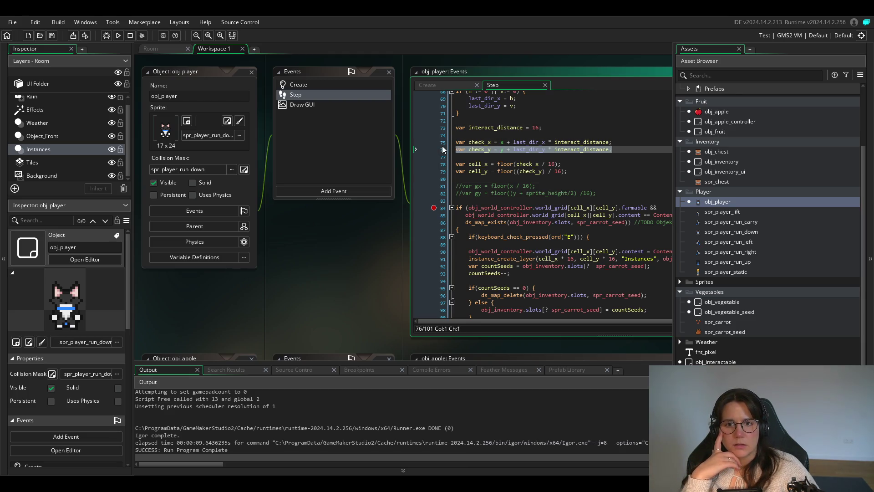
{"action": "scroll", "coordinate": [579, 219], "scroll_direction": "up", "scroll_amount": 1}
{"action": "scroll", "coordinate": [579, 219], "scroll_direction": "up", "scroll_amount": 2}
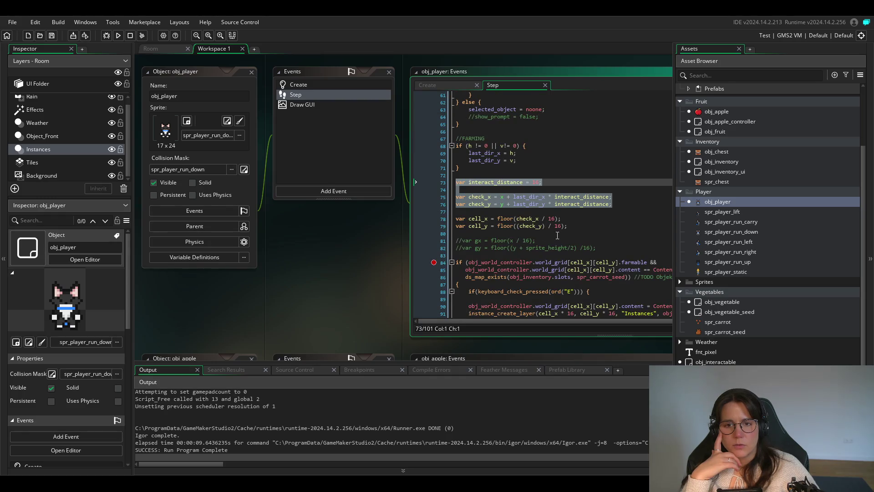
{"action": "left_click", "coordinate": [487, 153]}
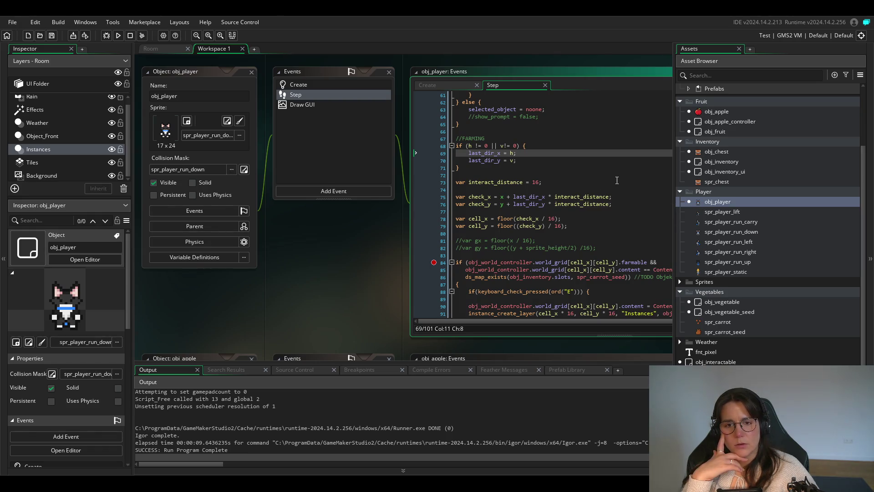
{"action": "double_click", "coordinate": [486, 153]}
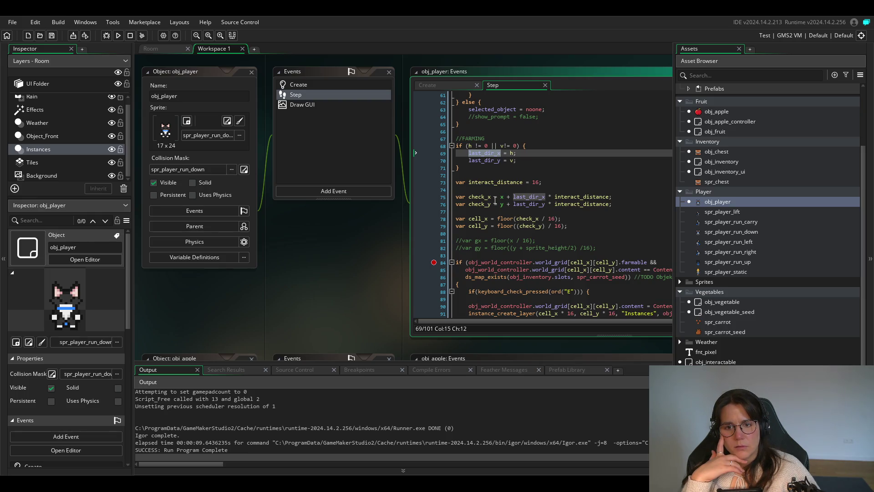
{"action": "double_click", "coordinate": [480, 197]}
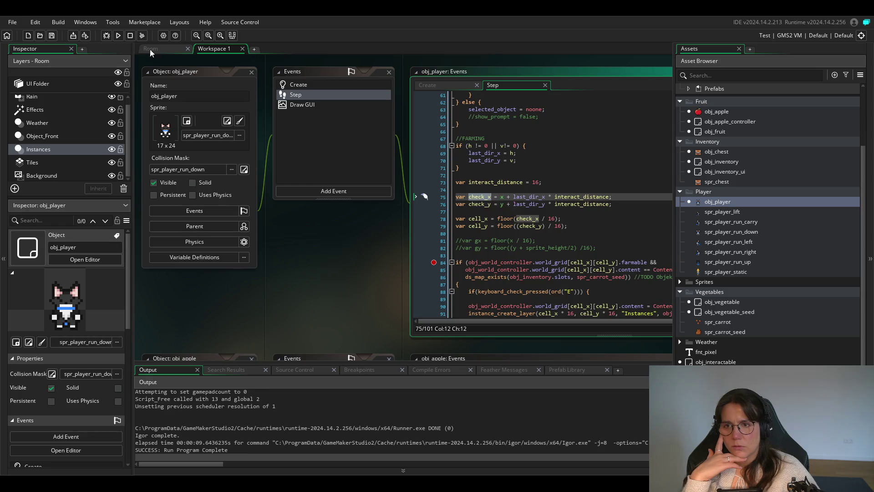
{"action": "left_click", "coordinate": [118, 35]}
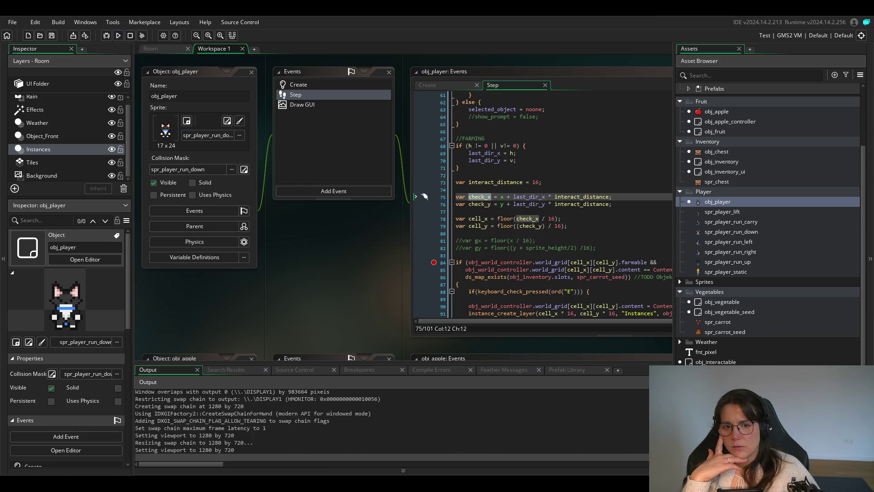
{"action": "key", "text": "d"}
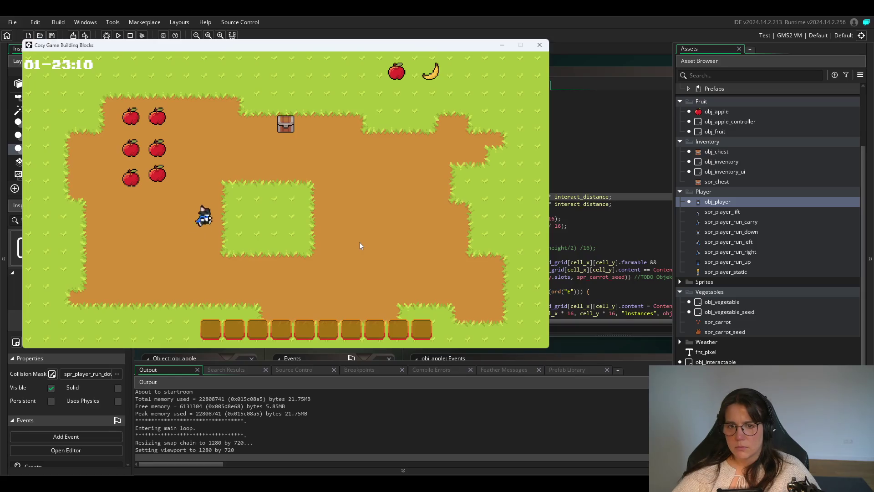
{"action": "key", "text": "w"}
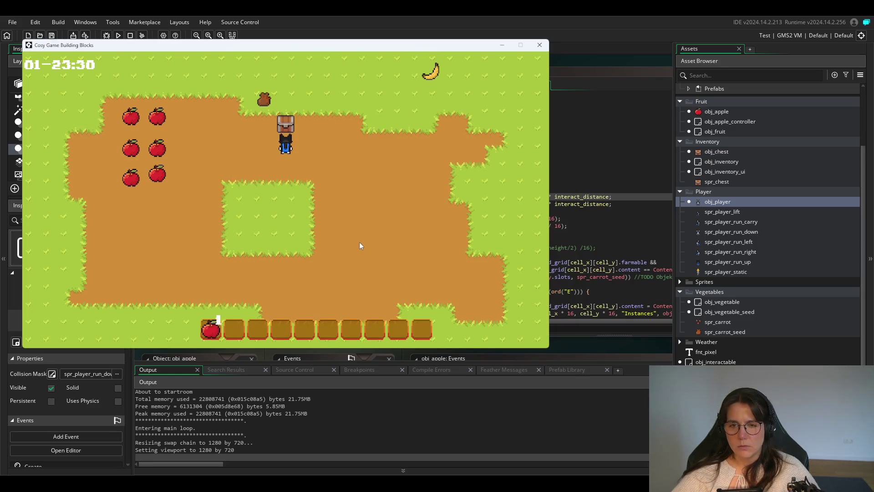
{"action": "key", "text": "a"}
{"action": "key", "text": "w"}
{"action": "key", "text": "e"}
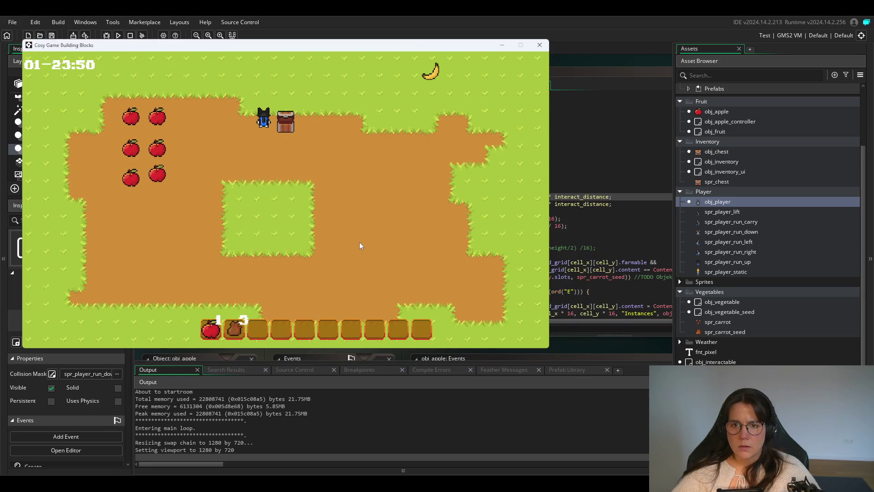
{"action": "key", "text": "s"}
{"action": "key", "text": "d"}
{"action": "key", "text": "s"}
{"action": "key", "text": "s"}
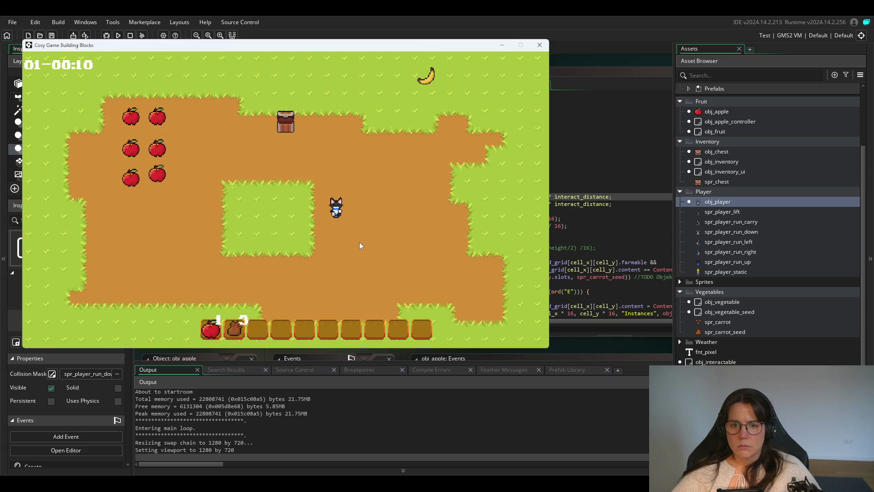
{"action": "key", "text": "w"}
{"action": "key", "text": "s"}
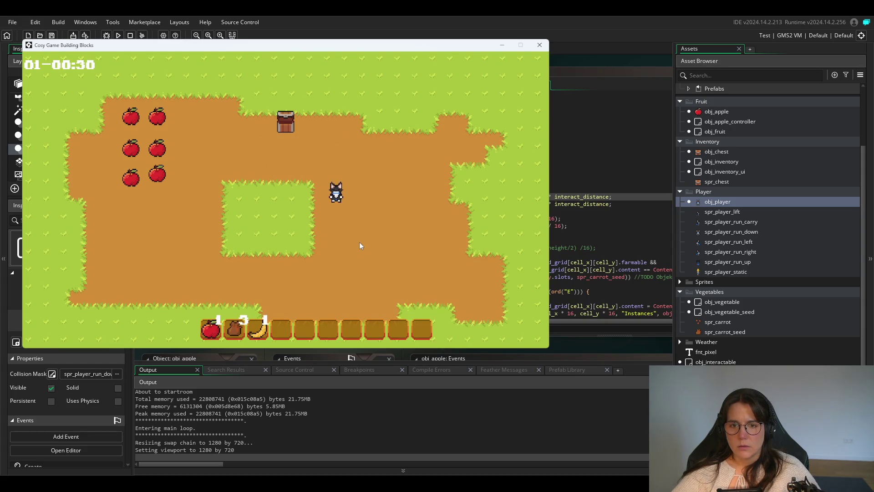
{"action": "key", "text": "w"}
{"action": "key", "text": "s"}
{"action": "key", "text": "d"}
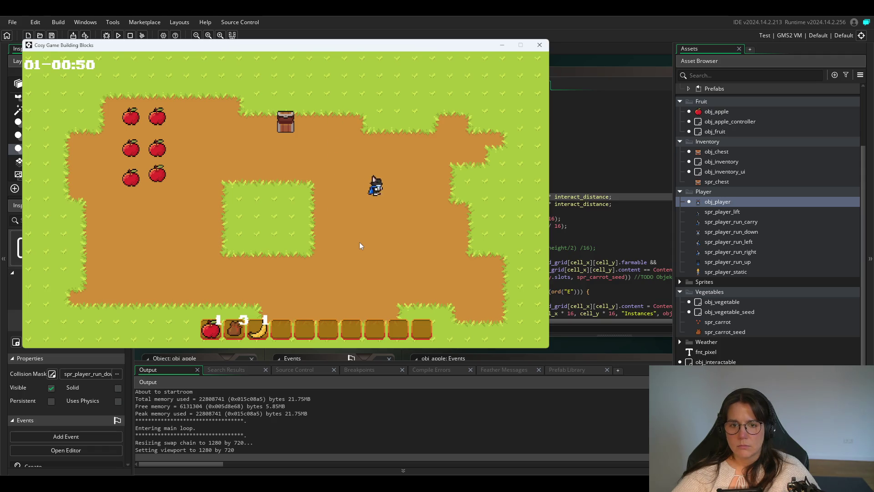
{"action": "key", "text": "a"}
{"action": "key", "text": "d"}
{"action": "key", "text": "w"}
{"action": "key", "text": "s"}
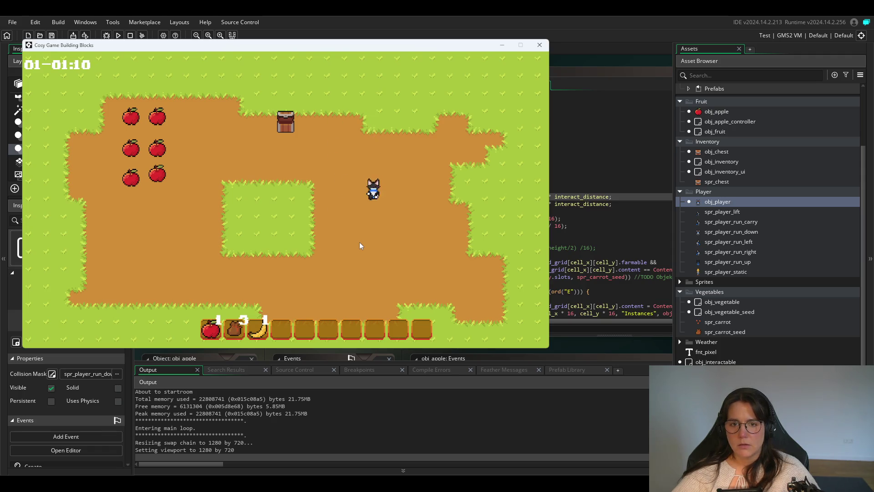
{"action": "key", "text": "a"}
{"action": "key", "text": "w"}
{"action": "key", "text": "e"}
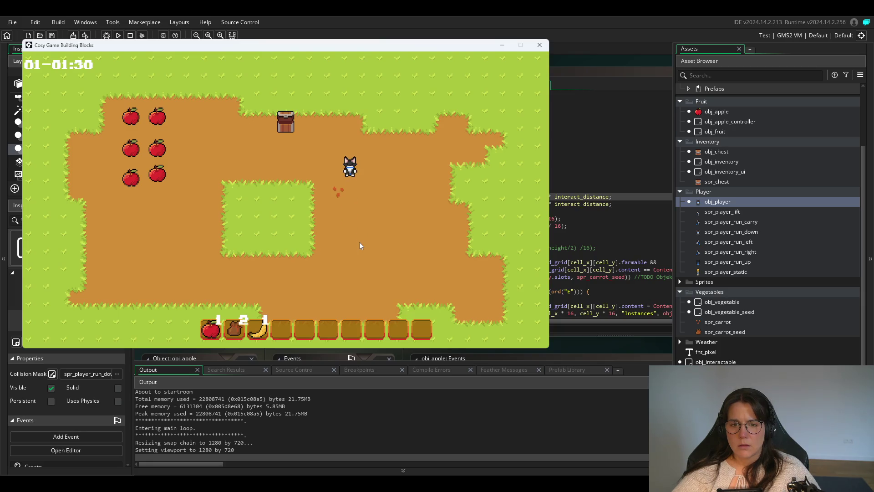
{"action": "key", "text": "w"}
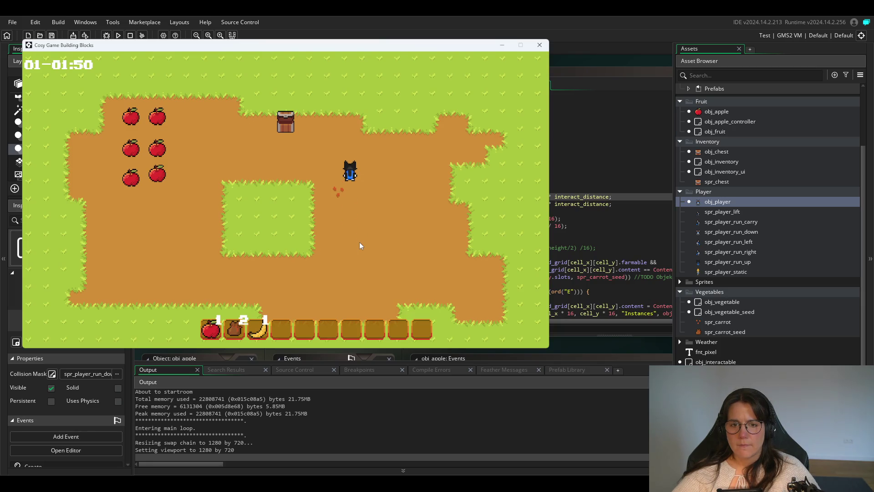
{"action": "key", "text": "e"}
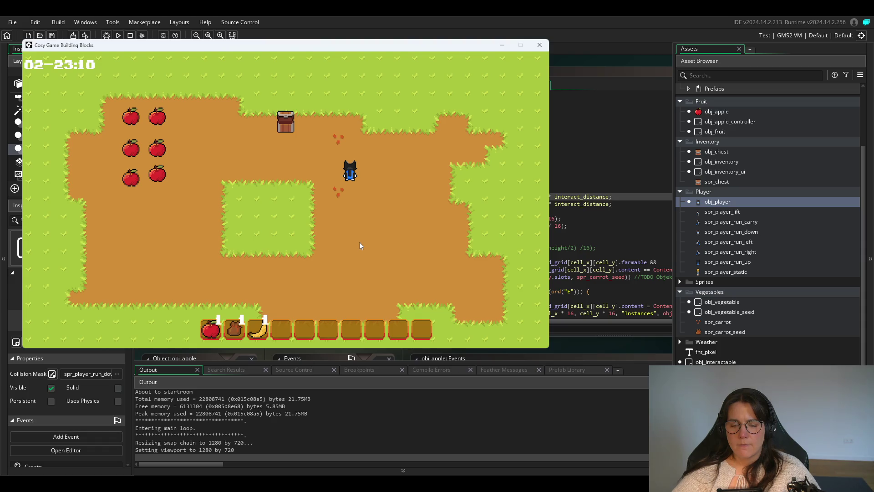
Close the test run and change spr_player_run_down's origin from Bottom Centre to Middle Centre (8, 12).
{"action": "left_click", "coordinate": [539, 45]}
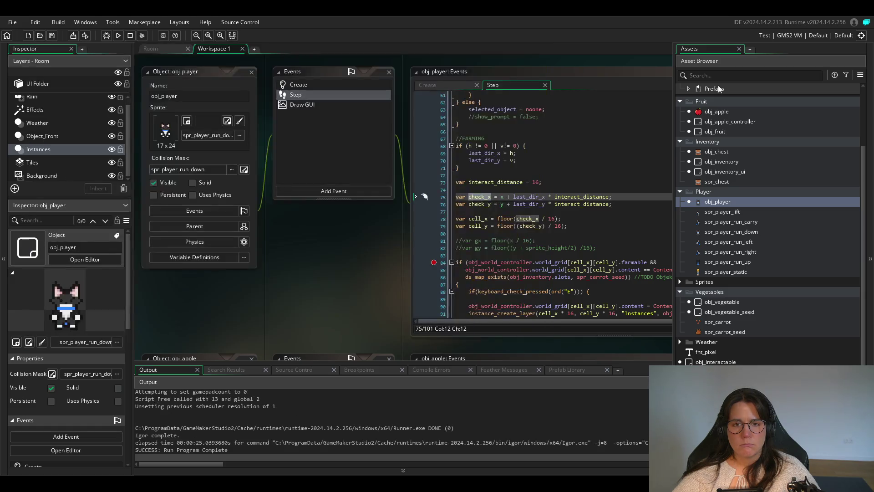
{"action": "double_click", "coordinate": [727, 202]}
{"action": "left_click", "coordinate": [243, 169]}
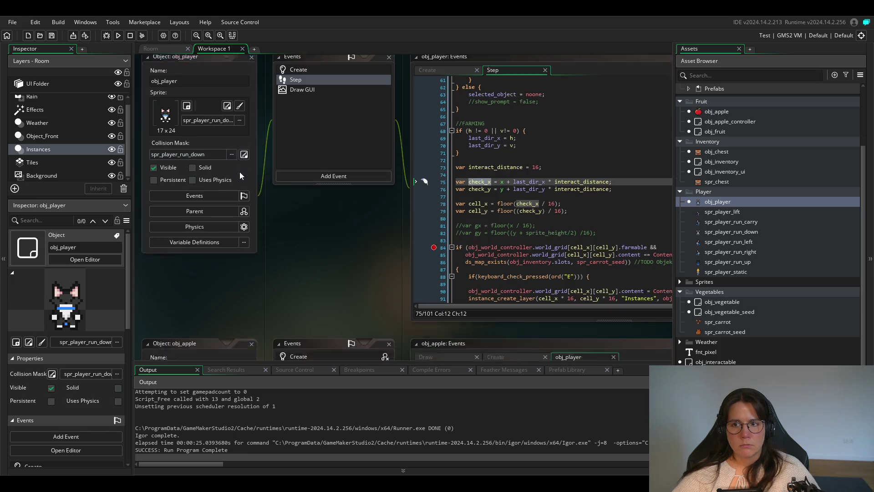
{"action": "left_click", "coordinate": [573, 86]}
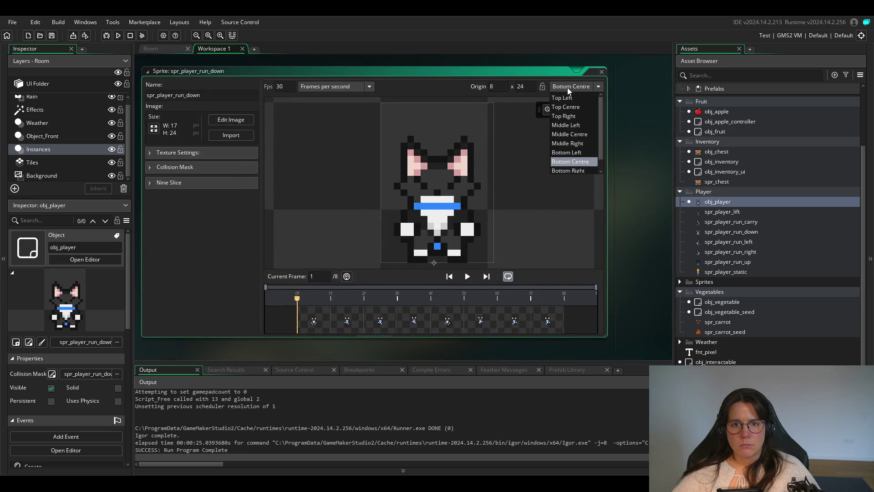
{"action": "left_click", "coordinate": [573, 135]}
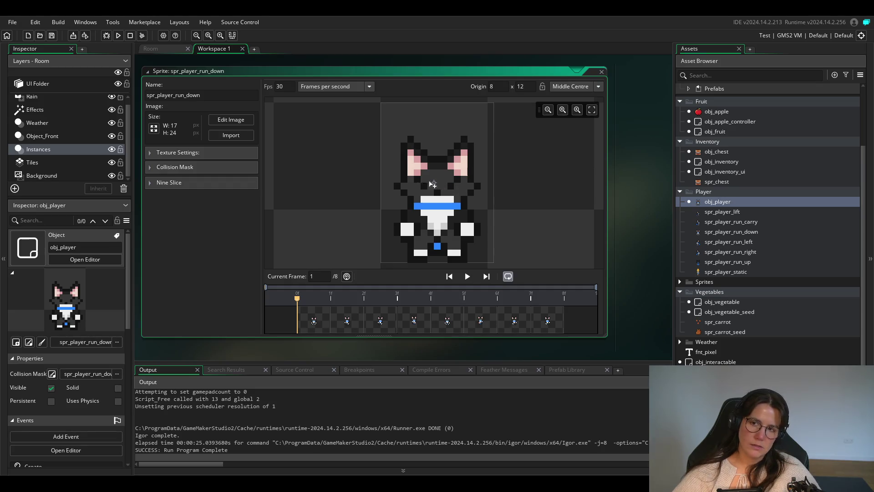
Run the game, collect the apple and seed bag at the chest, and plant a carrot seed.
{"action": "left_click", "coordinate": [147, 72]}
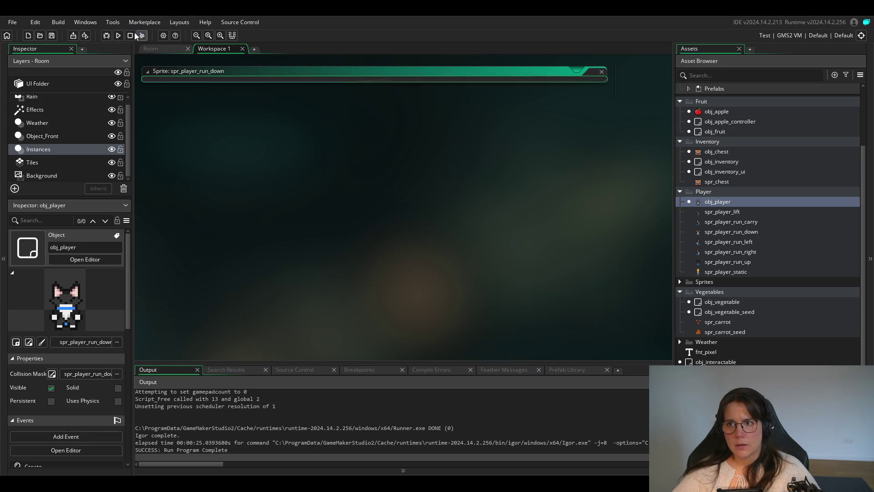
{"action": "left_click", "coordinate": [118, 36]}
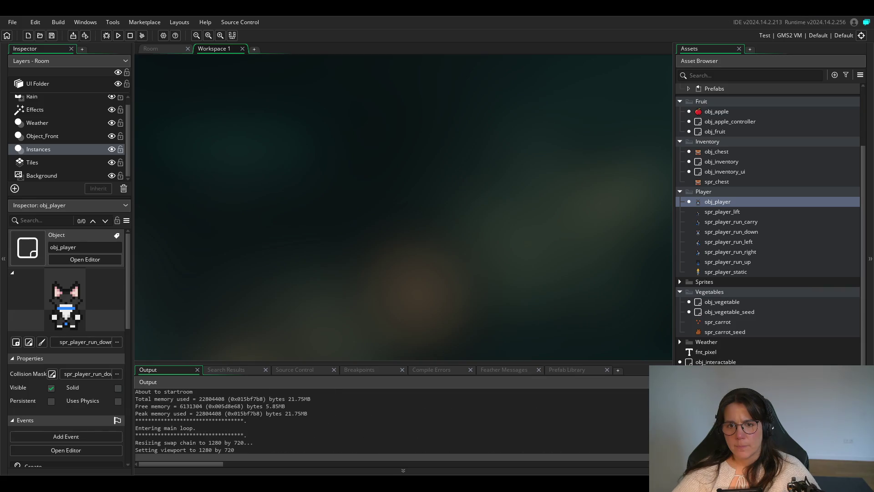
{"action": "key", "text": "Right"}
{"action": "key", "text": "Up"}
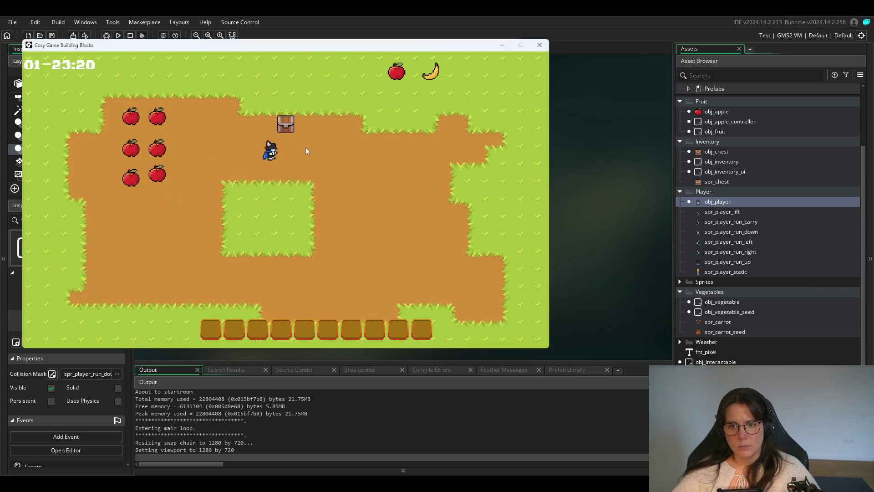
{"action": "key", "text": "Up"}
{"action": "key", "text": "Right"}
{"action": "key", "text": "Down"}
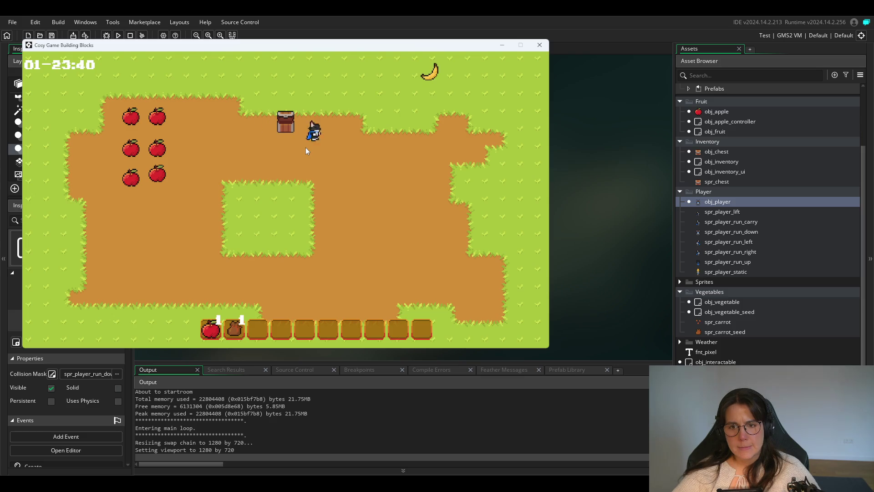
{"action": "key", "text": "Right"}
{"action": "key", "text": "Down"}
{"action": "key", "text": "space"}
Collect another seed bag from the chest and plant a seed beside the player past the sprouts.
{"action": "key", "text": "Left"}
{"action": "key", "text": "Down"}
{"action": "key", "text": "Left"}
{"action": "key", "text": "Up"}
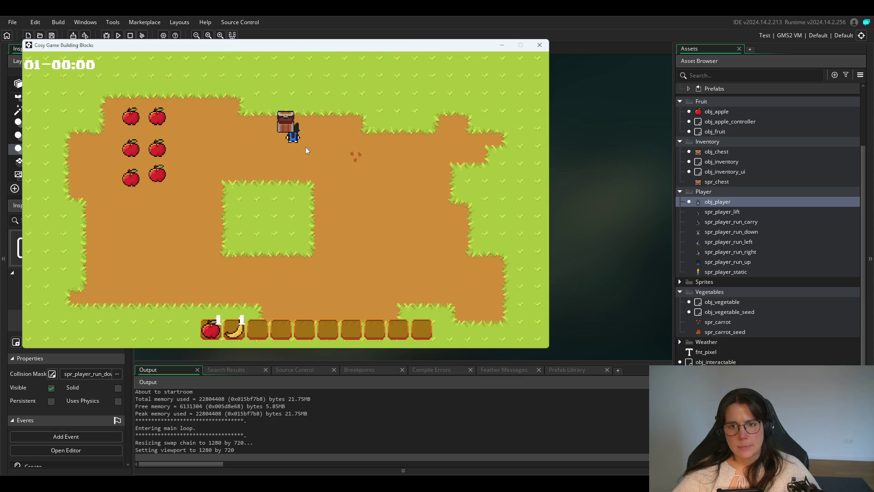
{"action": "key", "text": "Up"}
{"action": "key", "text": "Down"}
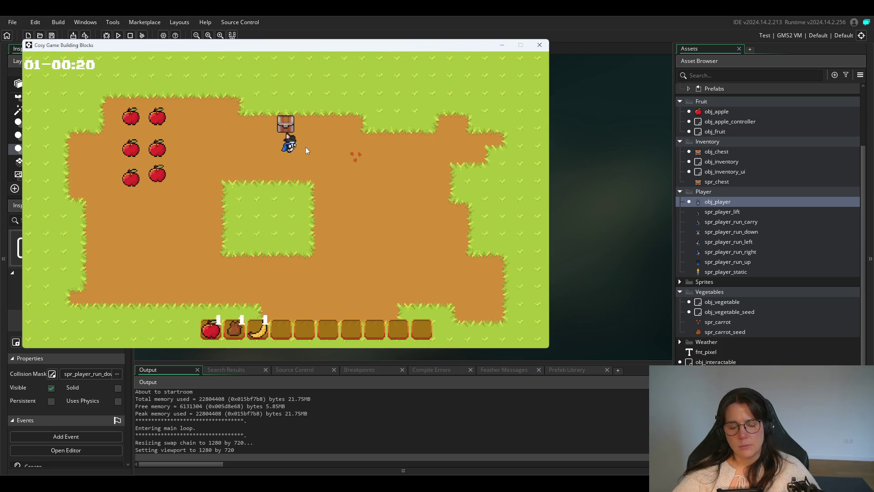
{"action": "key", "text": "Right"}
{"action": "key", "text": "Down"}
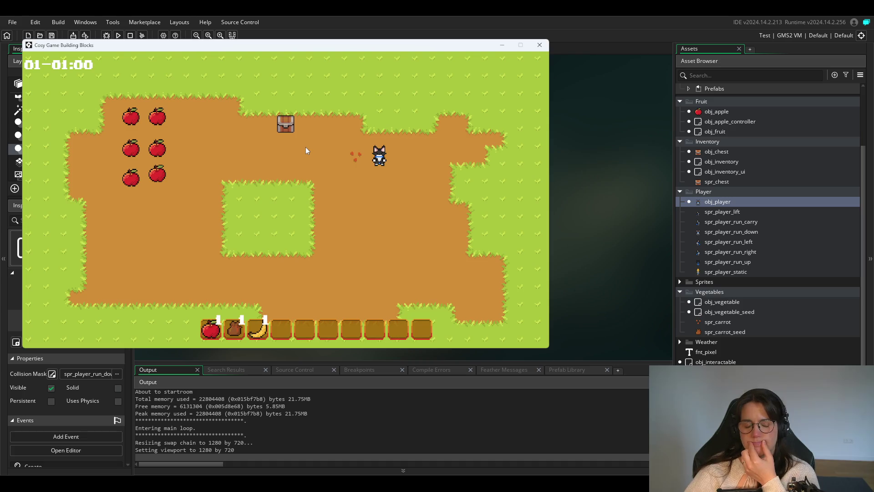
{"action": "key", "text": "space"}
Pick up another seed bag, plant seeds on the cell above the player, and close the game.
{"action": "key", "text": "Left"}
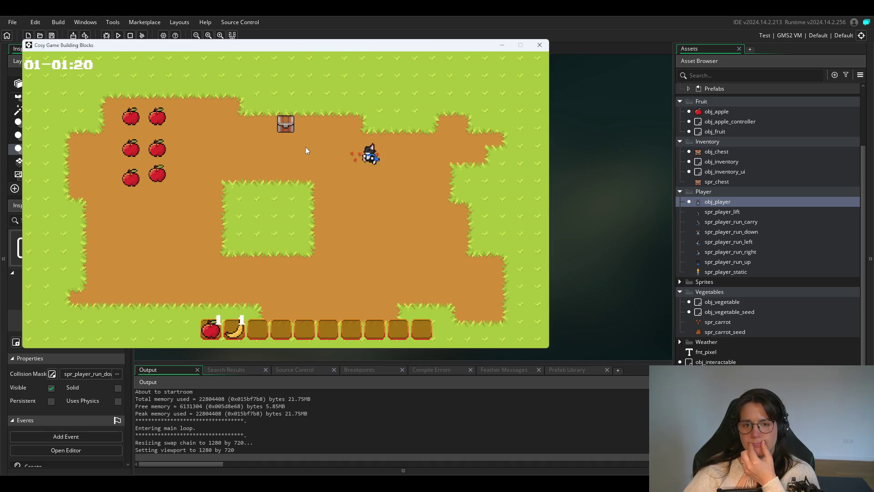
{"action": "key", "text": "Up"}
{"action": "key", "text": "Up"}
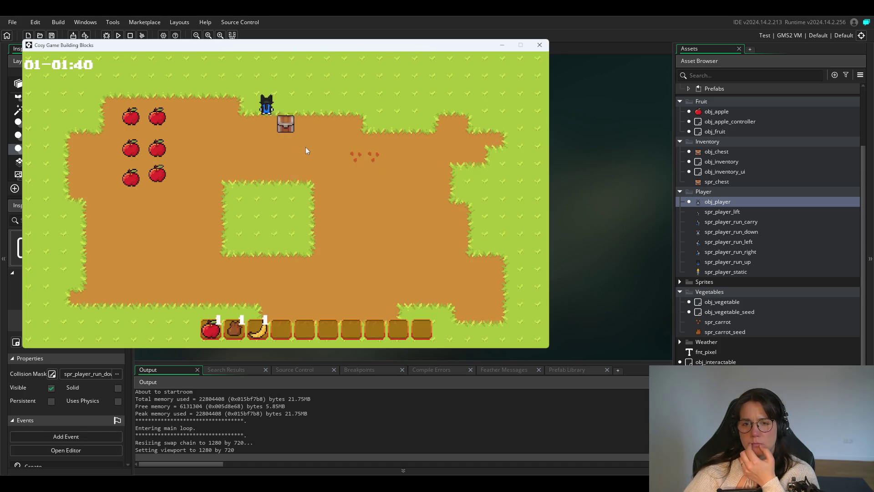
{"action": "key", "text": "Right"}
{"action": "key", "text": "Down"}
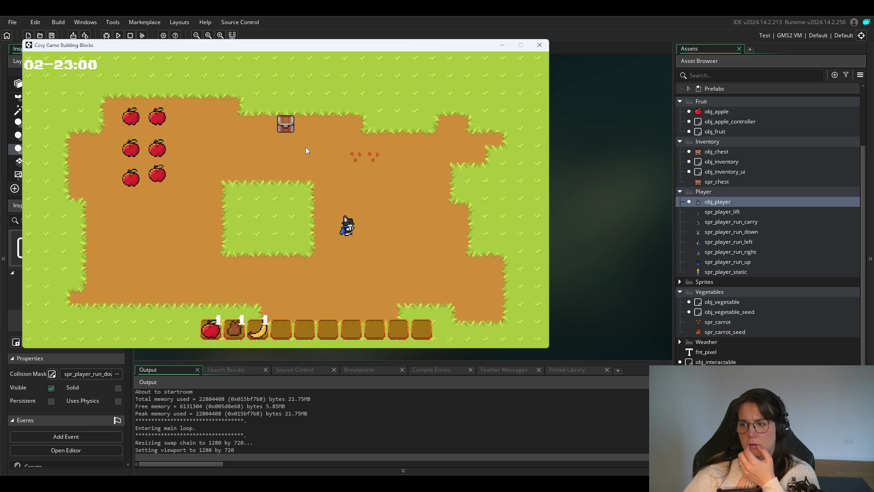
{"action": "key", "text": "Up"}
{"action": "key", "text": "space"}
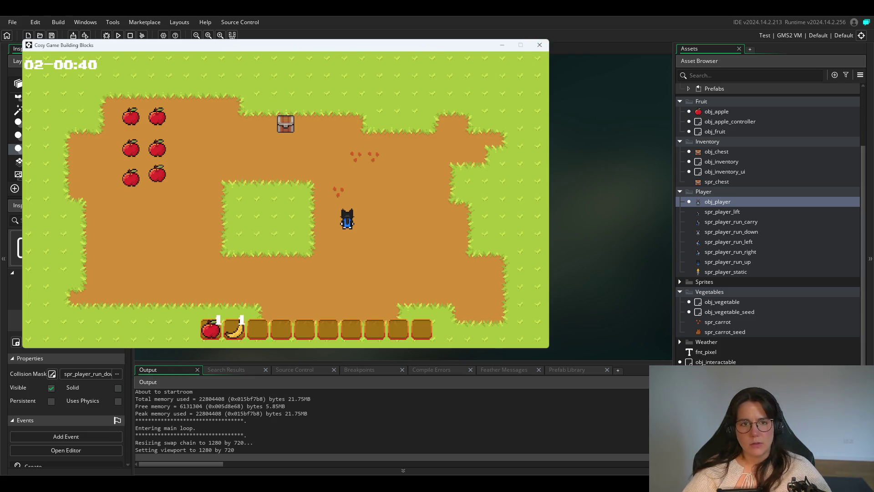
{"action": "left_click", "coordinate": [539, 45]}
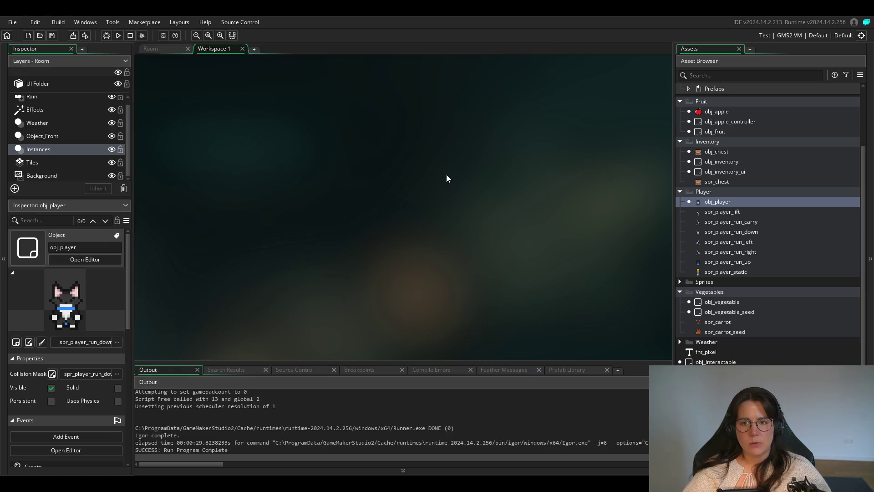
Open obj_player's Step code and inspect the check_y and cell_y floor((check_y) / 16) lines.
{"action": "double_click", "coordinate": [719, 200]}
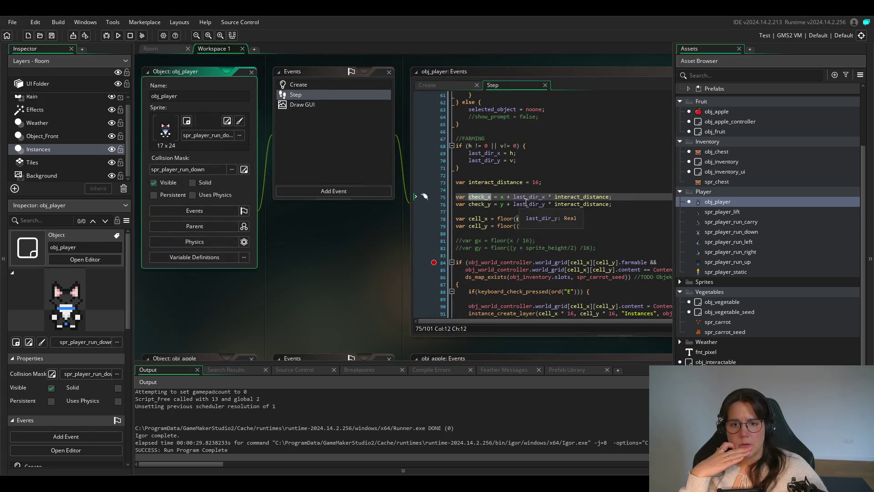
{"action": "left_click", "coordinate": [525, 203]}
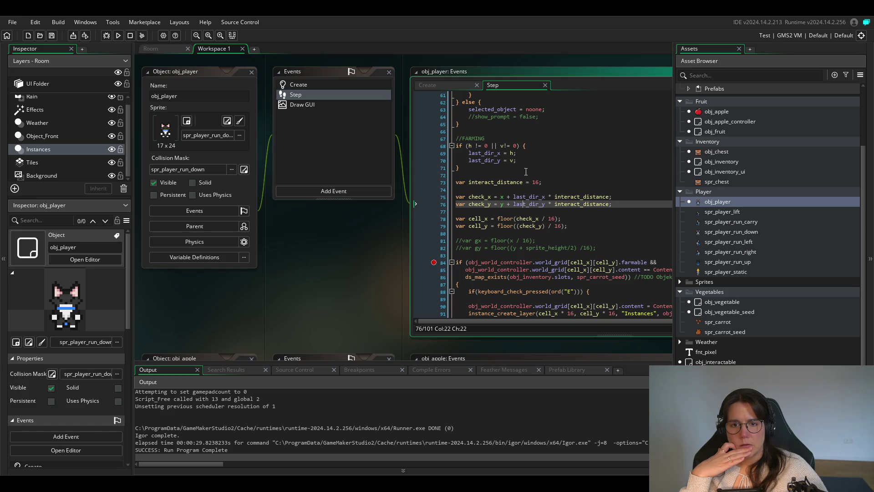
{"action": "left_click", "coordinate": [523, 247]}
{"action": "left_click", "coordinate": [610, 235]}
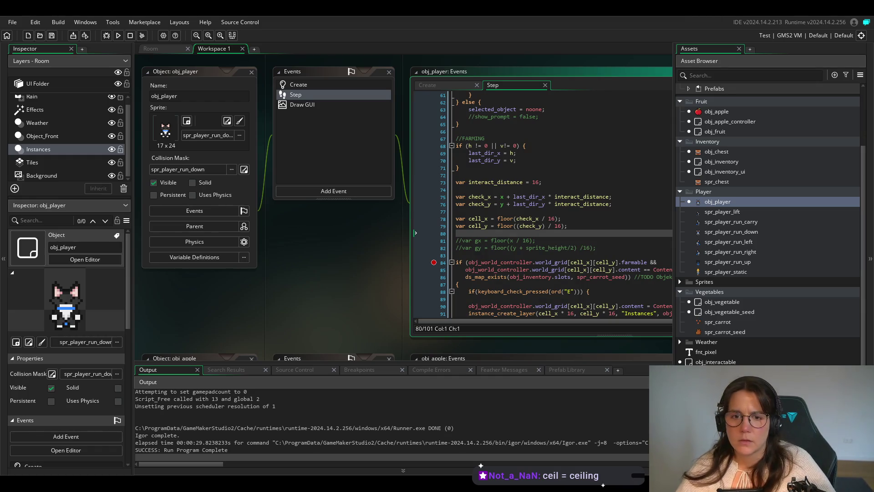
Change floor( to round( in the cell_x and cell_y lines 78–79, then run the game.
{"action": "left_click", "coordinate": [513, 219]}
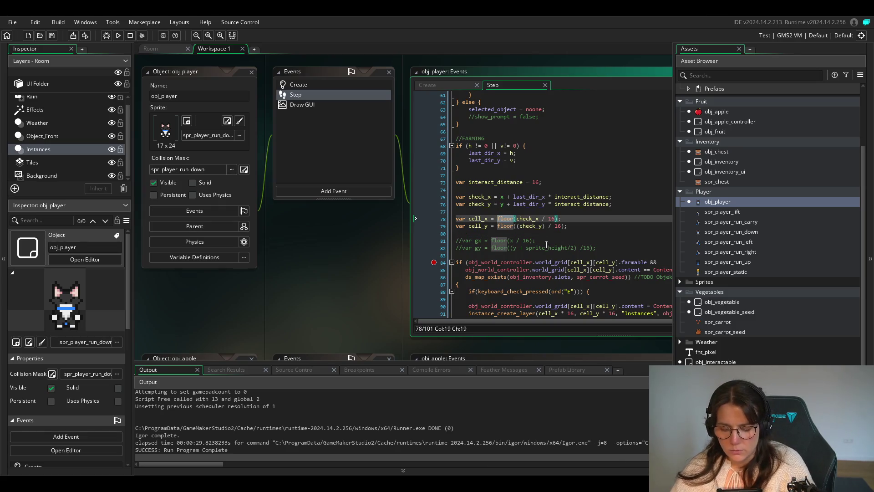
{"action": "key", "text": "BackSpace"}
{"action": "key", "text": "BackSpace"}
{"action": "key", "text": "BackSpace"}
{"action": "type", "text": "round"}
{"action": "left_click", "coordinate": [507, 229]}
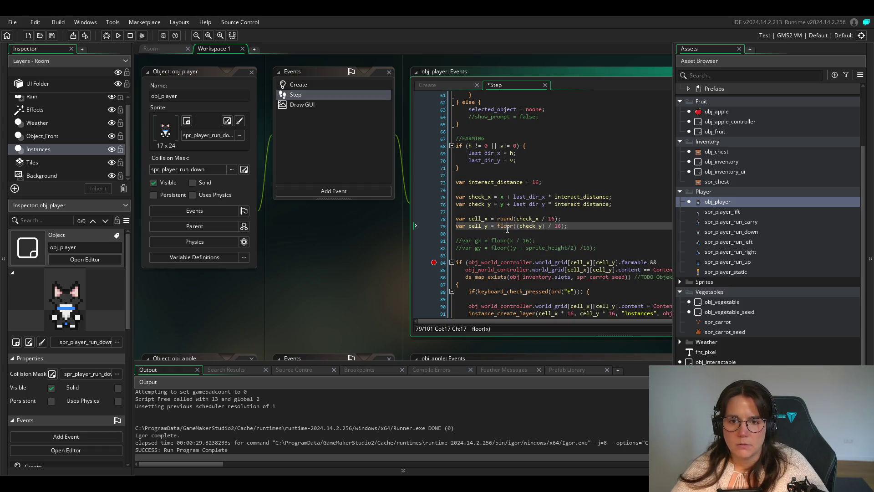
{"action": "double_click", "coordinate": [507, 229]}
{"action": "type", "text": "round"}
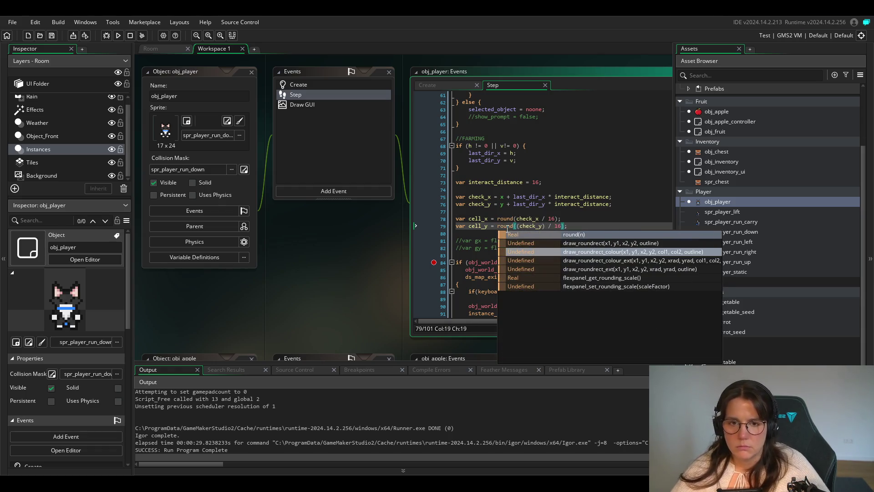
{"action": "left_click", "coordinate": [510, 218]}
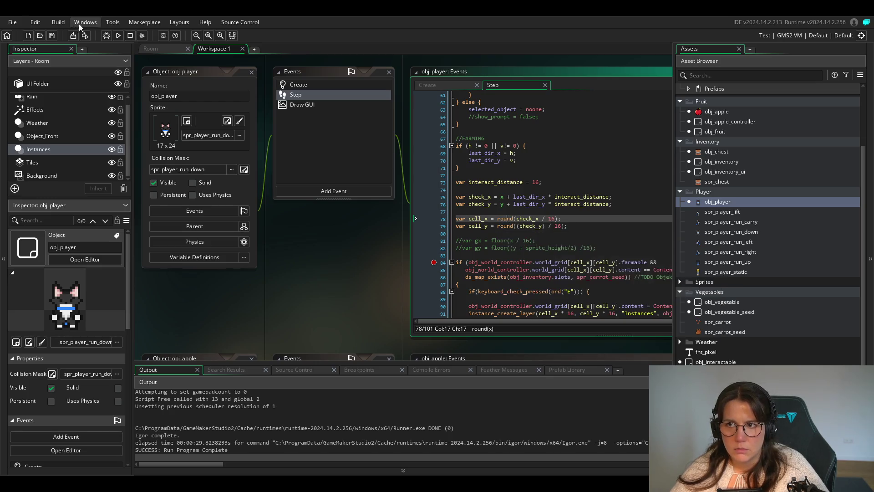
{"action": "left_click", "coordinate": [117, 36]}
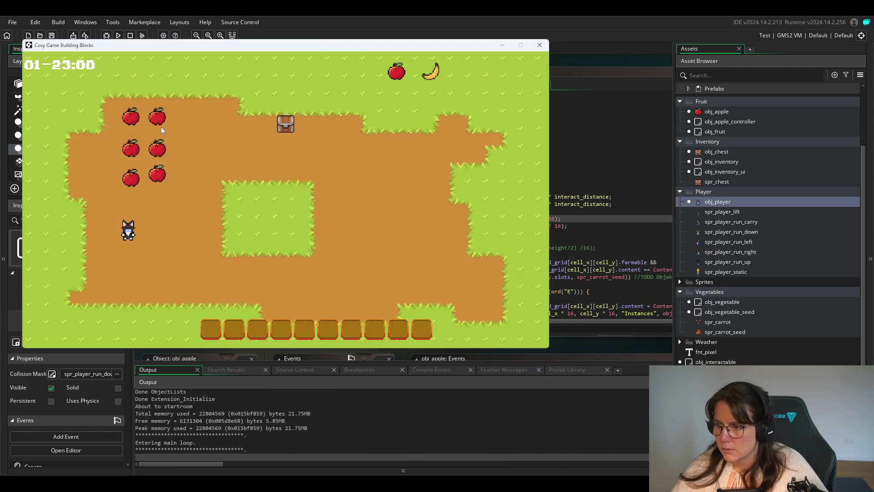
Walk to the chest, take an apple and the seed bag, then drop the bag beside the chest.
{"action": "key", "text": "d"}
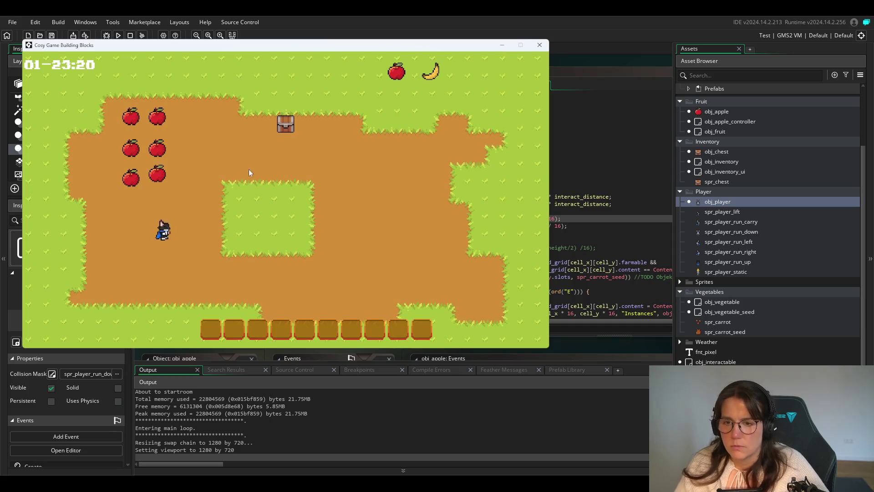
{"action": "key", "text": "w"}
{"action": "key", "text": "w"}
{"action": "key", "text": "d"}
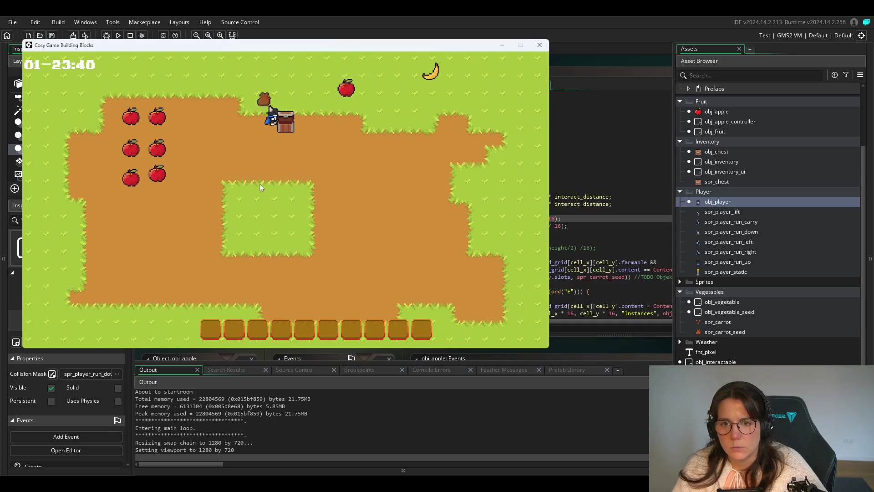
{"action": "key", "text": "e"}
{"action": "key", "text": "a"}
{"action": "key", "text": "e"}
{"action": "key", "text": "s"}
{"action": "key", "text": "d"}
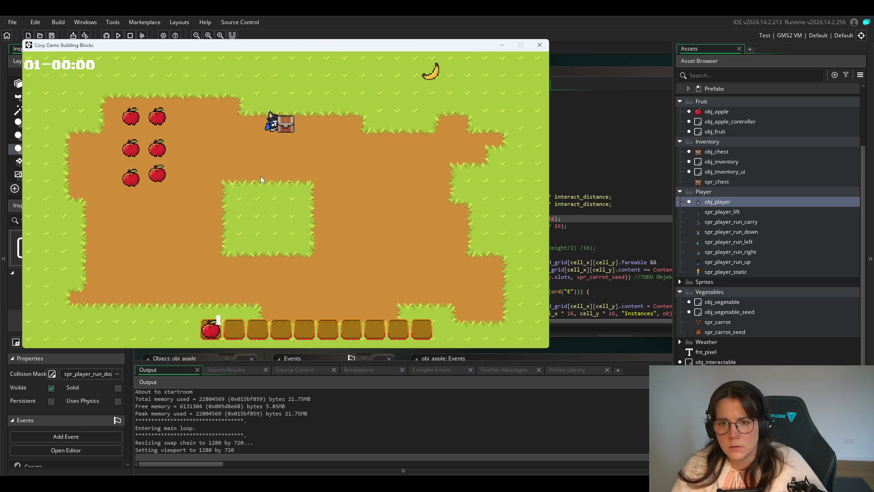
Pick the seed bag back up, collect the banana, and plant a seed in front of the player.
{"action": "key", "text": "a"}
{"action": "key", "text": "w"}
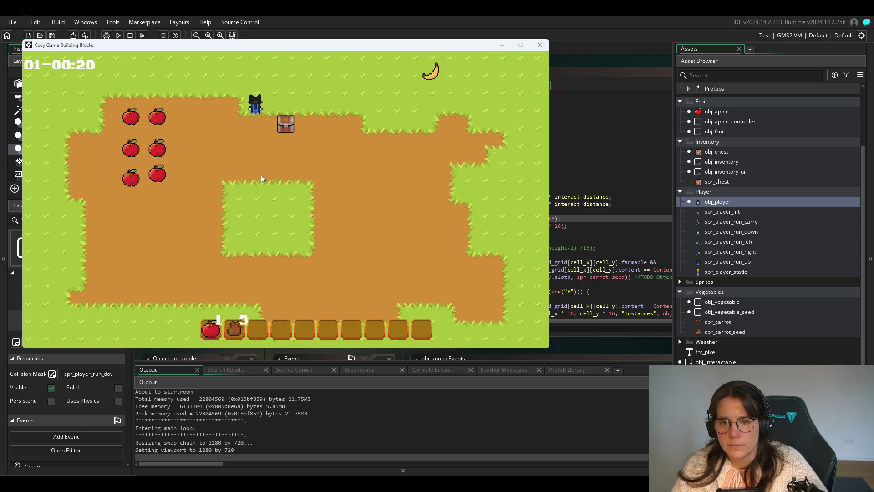
{"action": "key", "text": "s"}
{"action": "key", "text": "d"}
{"action": "key", "text": "d"}
{"action": "key", "text": "s"}
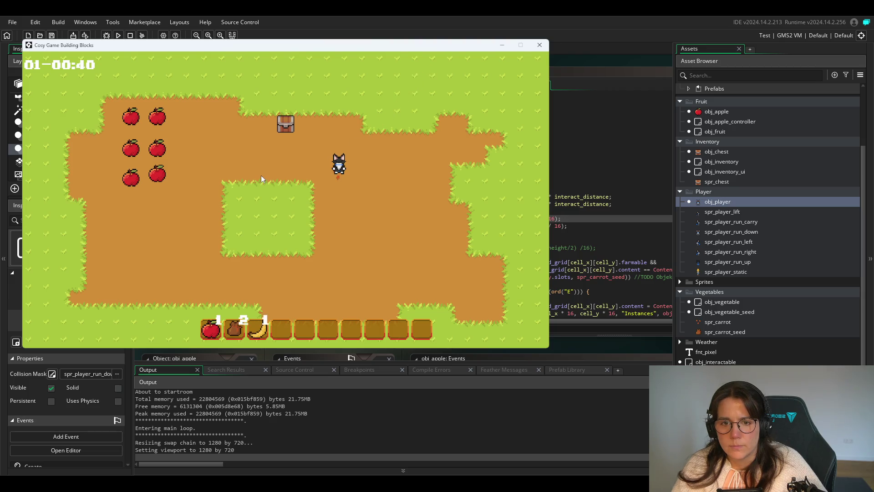
{"action": "key", "text": "d"}
{"action": "key", "text": "e"}
{"action": "key", "text": "s"}
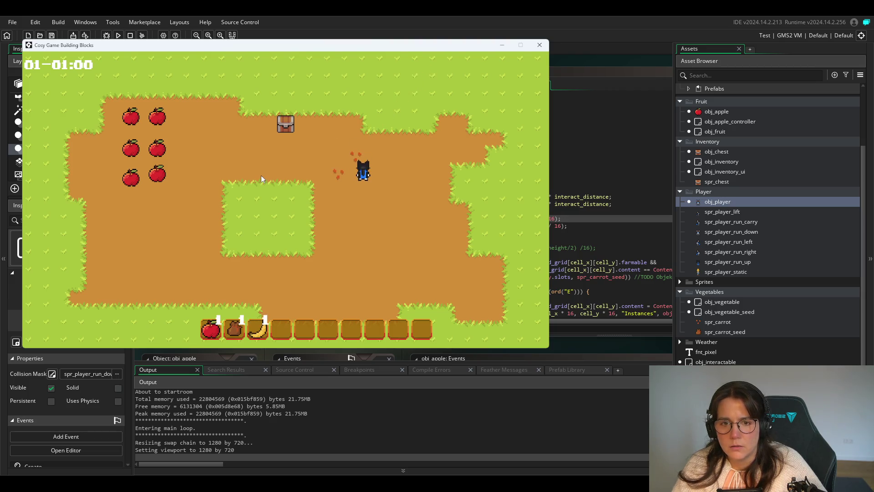
Plant the last seed beside the player, then pick up and carry the chest.
{"action": "key", "text": "w"}
{"action": "key", "text": "a"}
{"action": "key", "text": "e"}
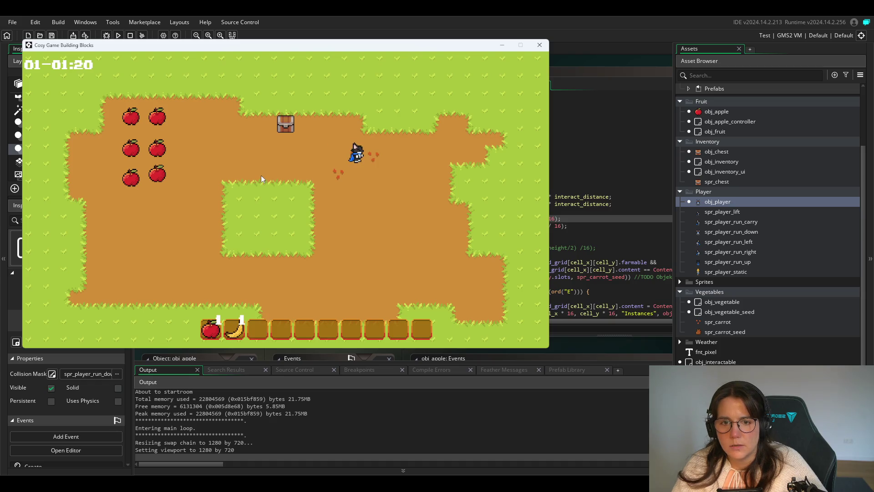
{"action": "key", "text": "a"}
{"action": "key", "text": "w"}
{"action": "key", "text": "e"}
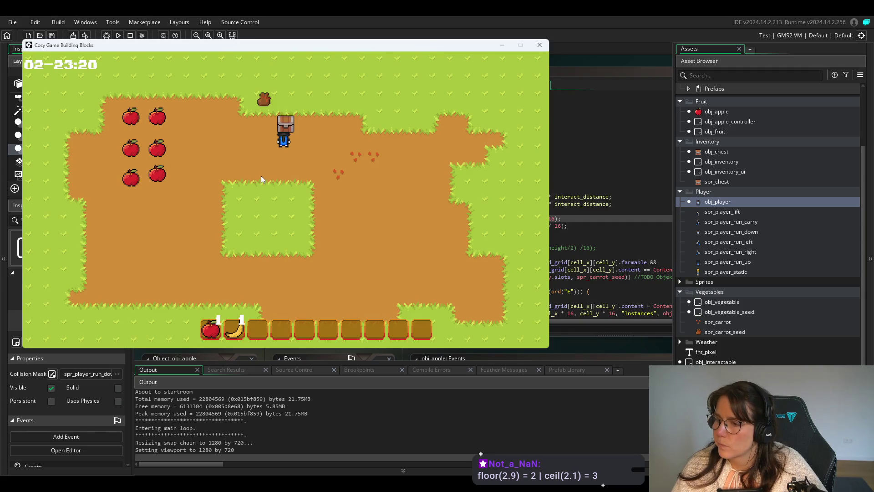
Set the chest down, collect the seed bag, and plant a seed below the chest.
{"action": "key", "text": "e"}
{"action": "key", "text": "a"}
{"action": "key", "text": "w"}
{"action": "key", "text": "w"}
{"action": "key", "text": "e"}
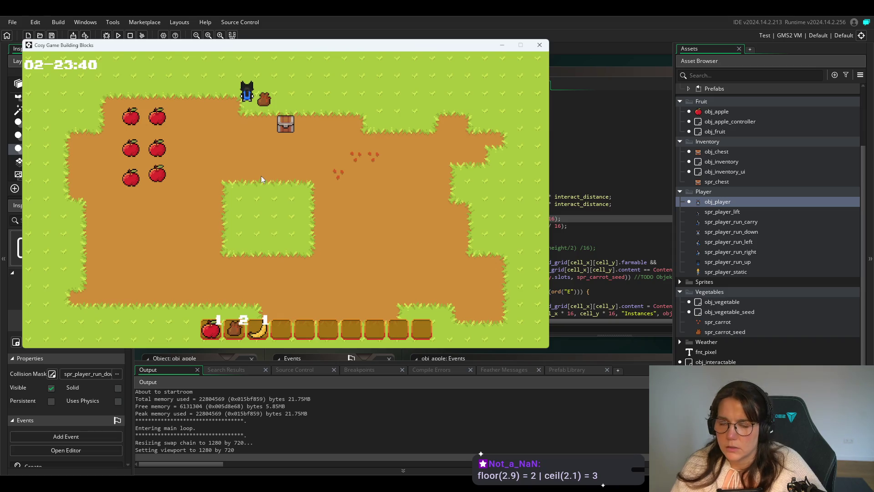
{"action": "key", "text": "s"}
{"action": "key", "text": "d"}
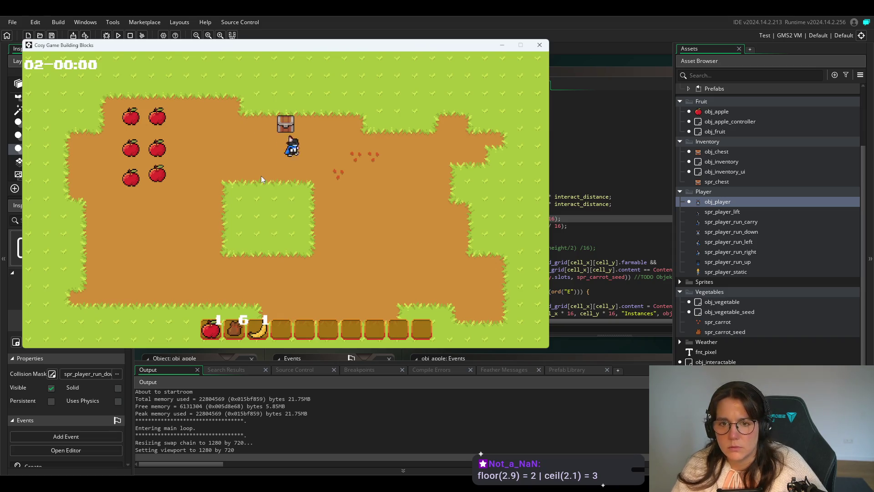
{"action": "key", "text": "e"}
Plant a seed to the player's right and another beside the seed trail.
{"action": "key", "text": "a"}
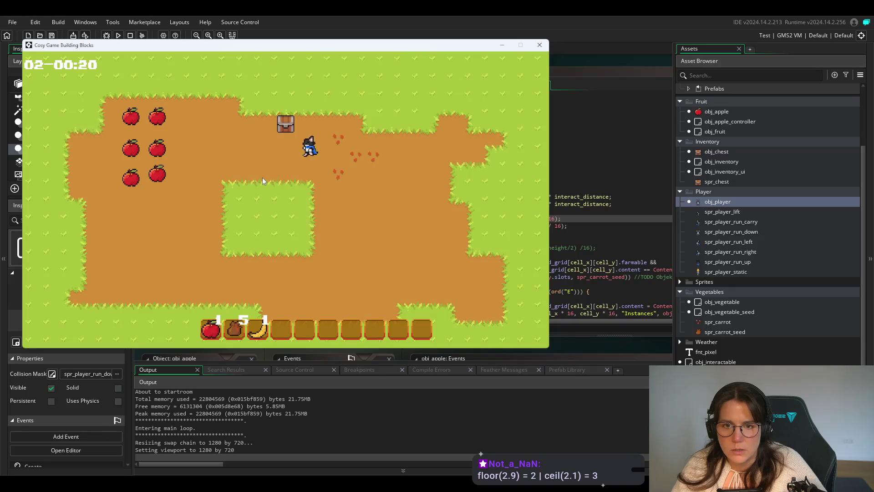
{"action": "key", "text": "s"}
{"action": "key", "text": "d"}
{"action": "key", "text": "e"}
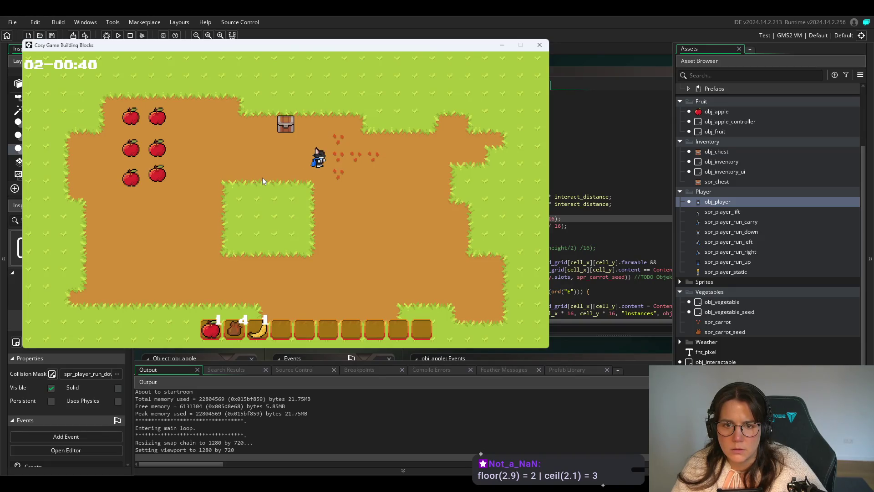
{"action": "key", "text": "d"}
{"action": "key", "text": "s"}
{"action": "key", "text": "w"}
{"action": "key", "text": "d"}
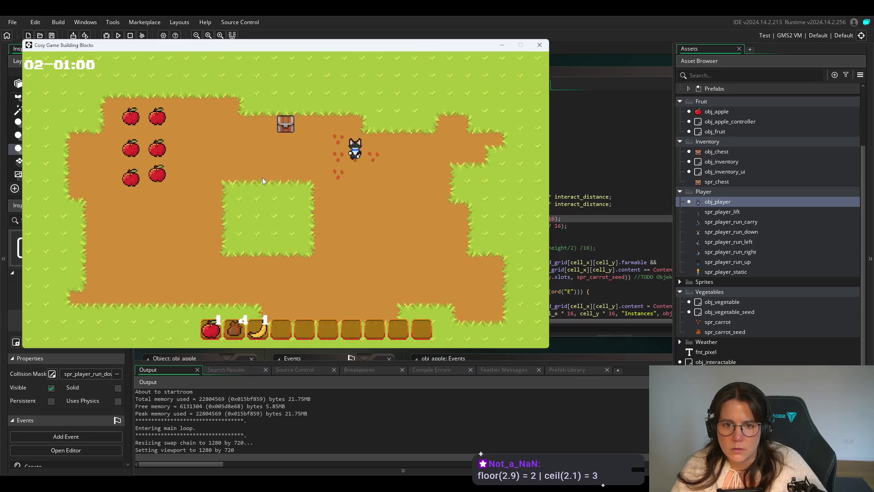
{"action": "key", "text": "e"}
{"action": "key", "text": "a"}
{"action": "key", "text": "s"}
{"action": "key", "text": "d"}
Plant the remaining seeds in the cells around the player until the bag is empty.
{"action": "key", "text": "e"}
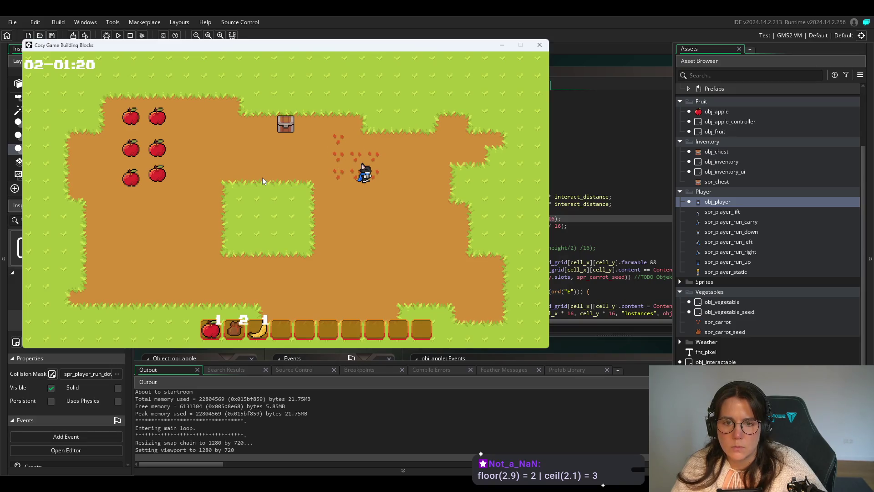
{"action": "key", "text": "w"}
{"action": "key", "text": "a"}
{"action": "key", "text": "e"}
{"action": "key", "text": "d"}
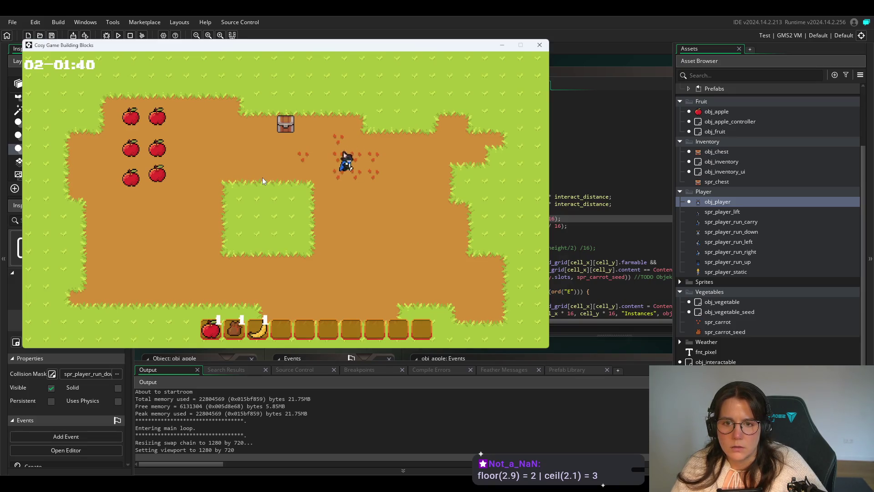
{"action": "key", "text": "w"}
{"action": "key", "text": "a"}
{"action": "key", "text": "e"}
{"action": "key", "text": "d"}
Let time pass so the seeds sprout, close the game, and place the caret in cell_x.
{"action": "key", "text": "a"}
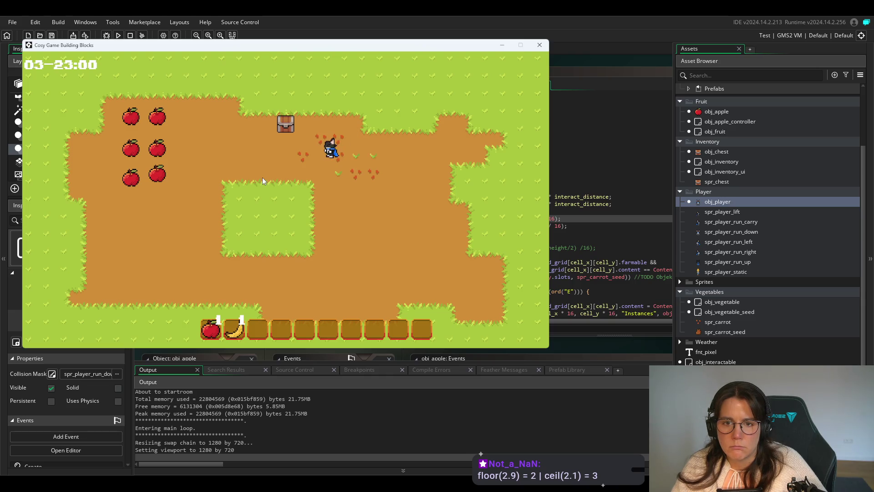
{"action": "left_click", "coordinate": [540, 44]}
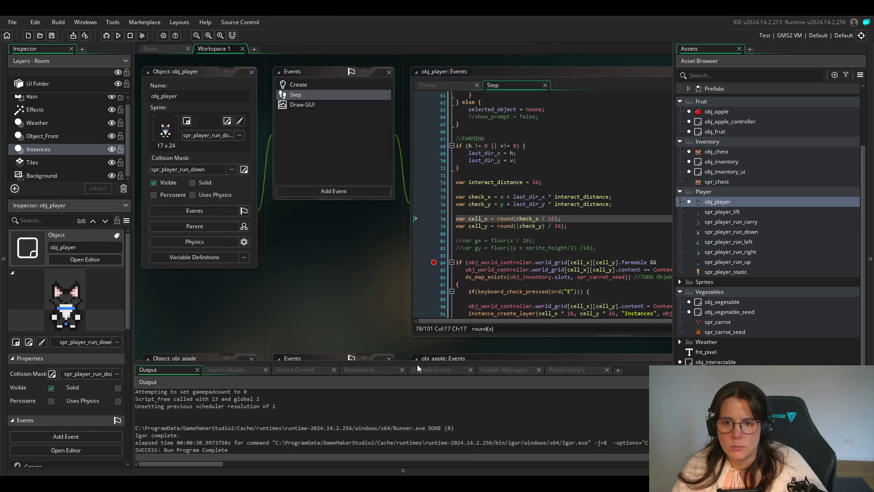
{"action": "left_click", "coordinate": [559, 218]}
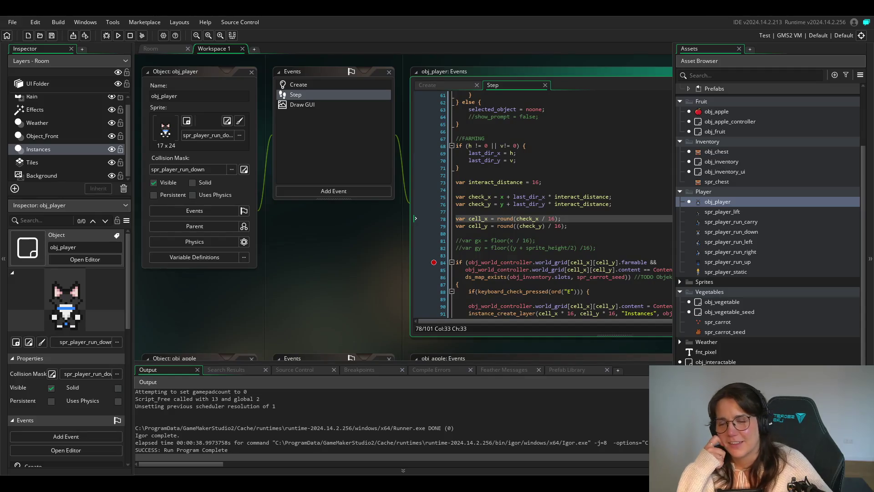
Run the game with F5, lift the chest, set it down, and grab the seed bag.
{"action": "key", "text": "F5"}
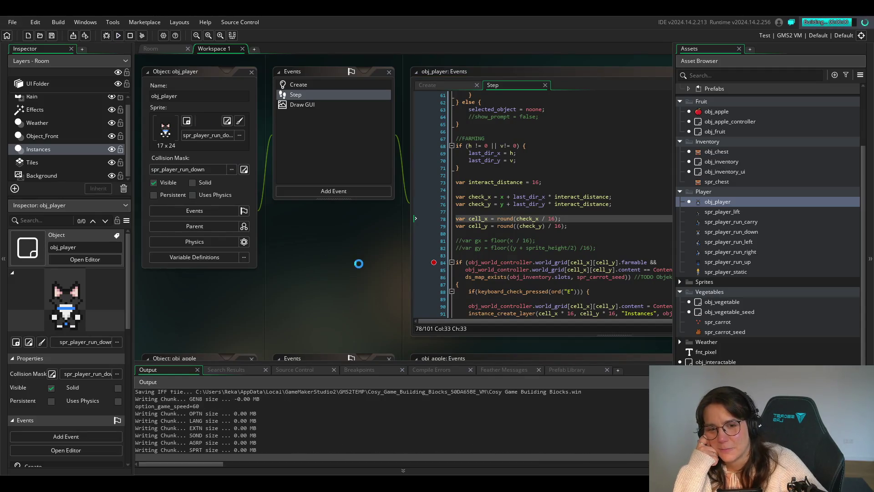
{"action": "key", "text": "Right"}
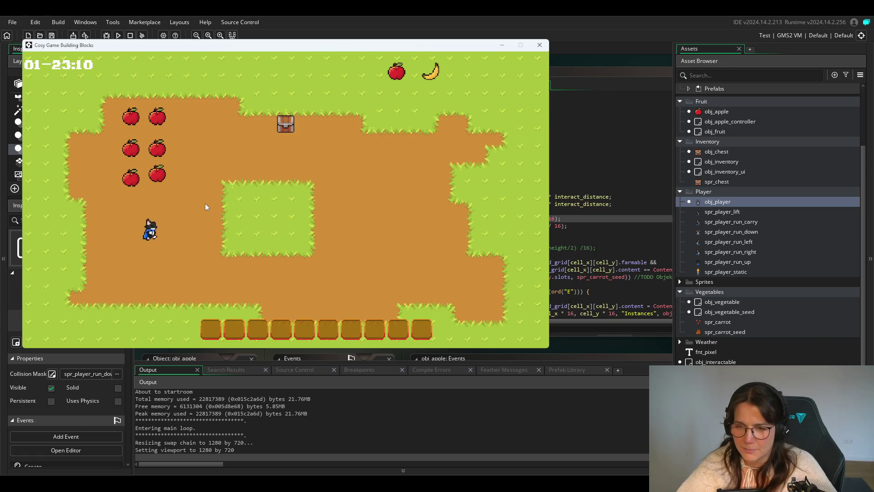
{"action": "key", "text": "Up"}
{"action": "key", "text": "e"}
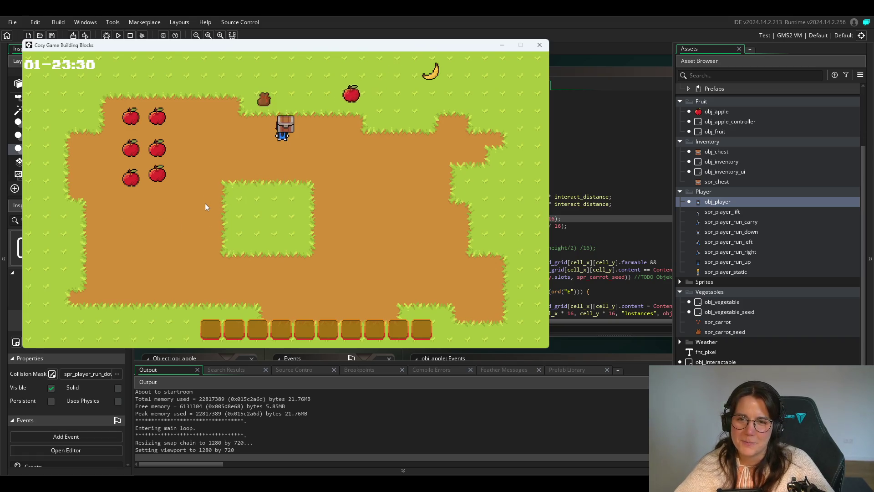
{"action": "key", "text": "e"}
{"action": "key", "text": "Left"}
{"action": "key", "text": "Up"}
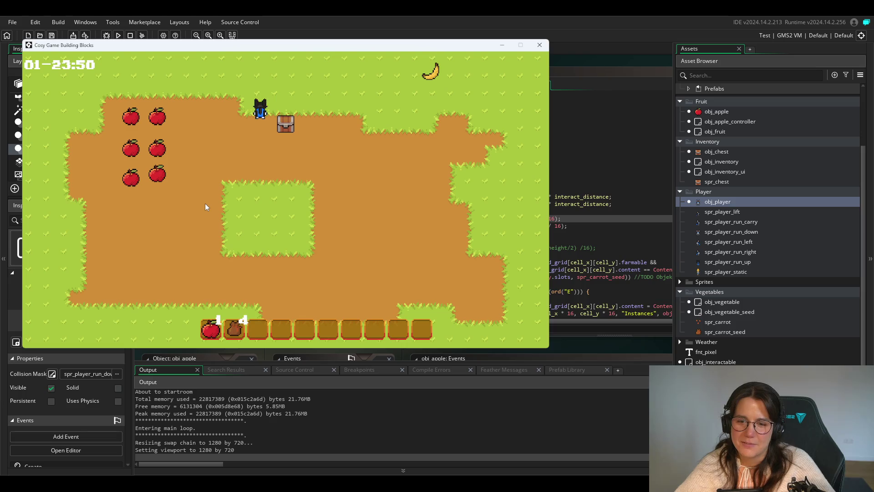
Walk up onto the top grass and back down-right, picking up the banana.
{"action": "key", "text": "Down"}
{"action": "key", "text": "Left"}
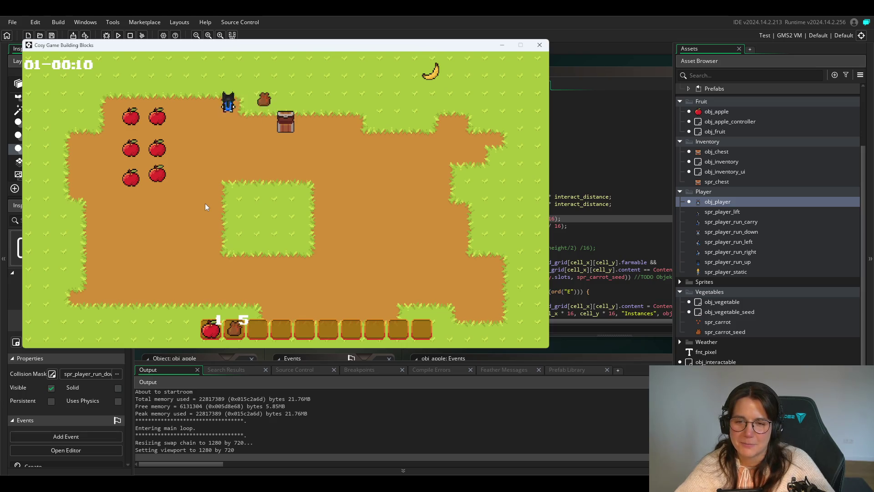
{"action": "key", "text": "Up"}
{"action": "key", "text": "Down"}
{"action": "key", "text": "Right"}
{"action": "key", "text": "Down"}
{"action": "key", "text": "Right"}
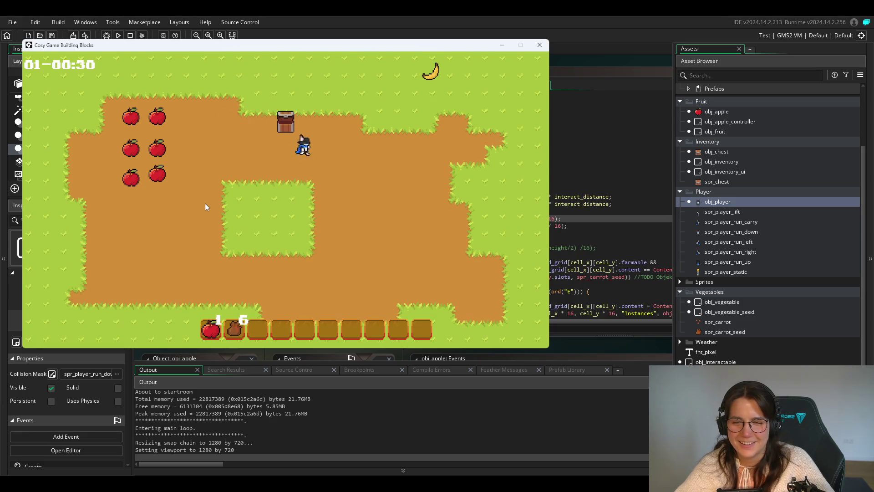
{"action": "key", "text": "e"}
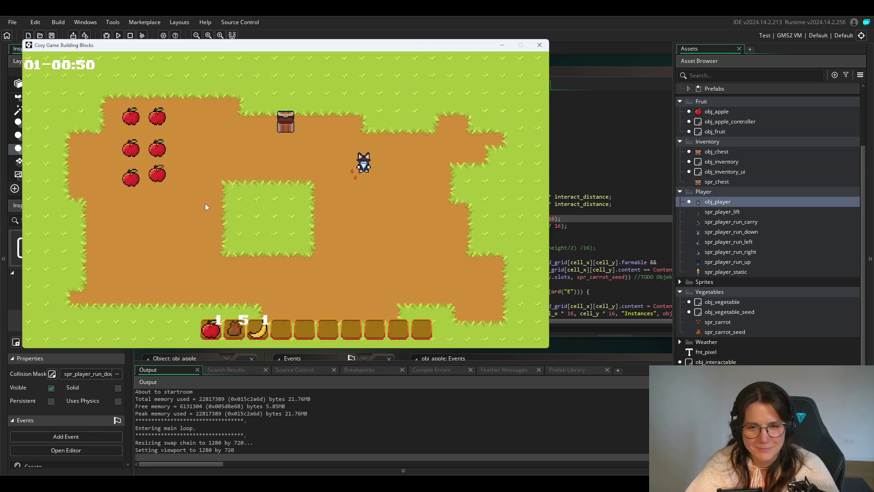
{"action": "key", "text": "Down"}
Plant carrot seeds on the cells in front and nearby, then close the game.
{"action": "key", "text": "e"}
{"action": "key", "text": "Left"}
{"action": "key", "text": "e"}
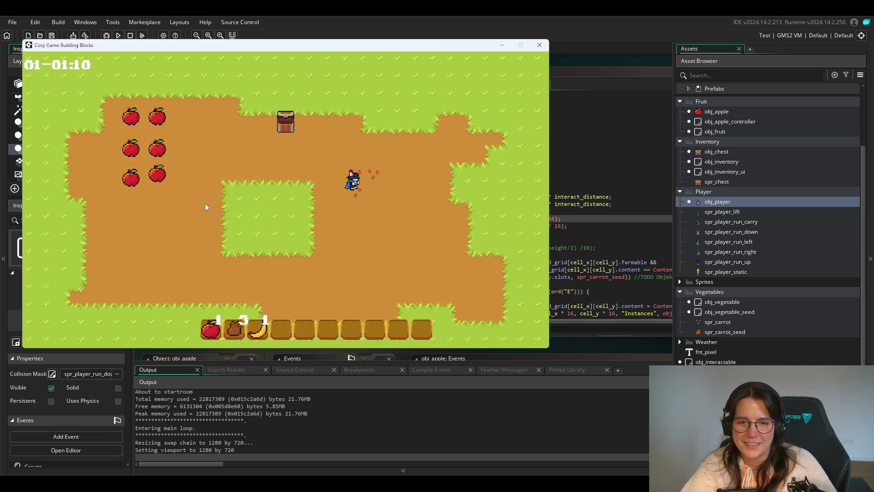
{"action": "key", "text": "Down"}
{"action": "key", "text": "e"}
{"action": "key", "text": "Down"}
{"action": "key", "text": "Right"}
{"action": "key", "text": "e"}
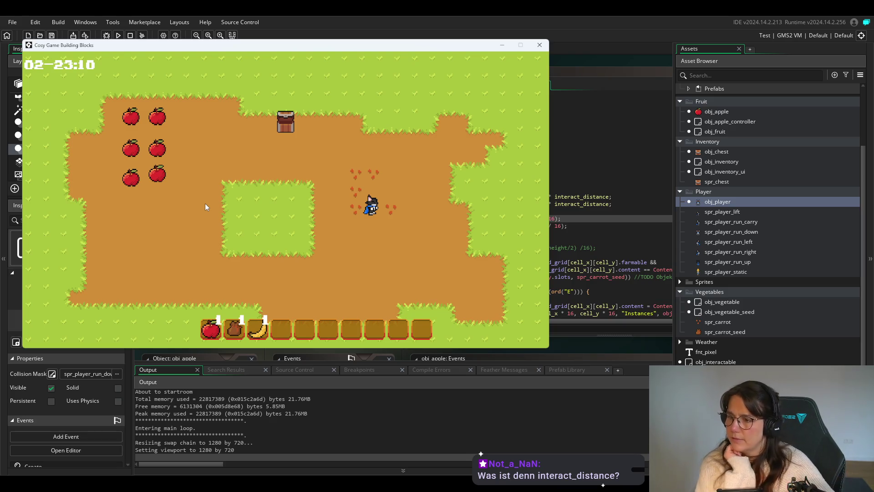
{"action": "left_click", "coordinate": [539, 44]}
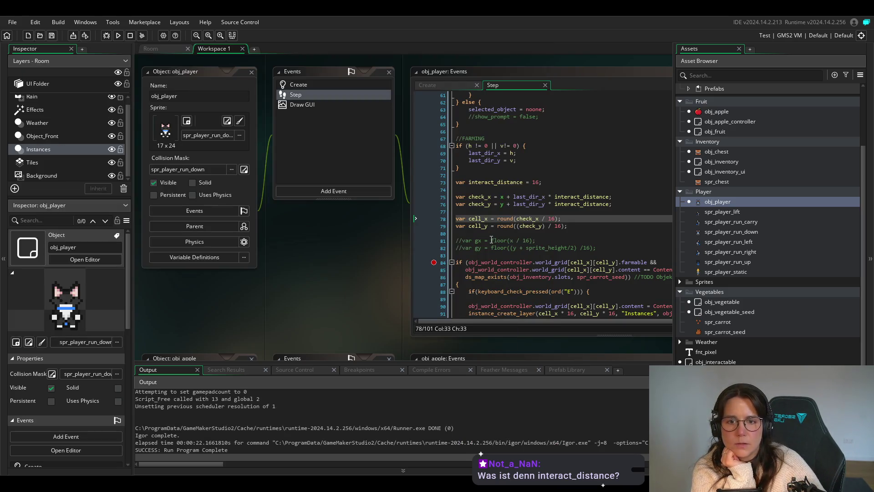
Select the interact_distance line 73 and jump to obj_world_controller's Create code, glancing at the room map.
{"action": "left_click", "coordinate": [539, 182]}
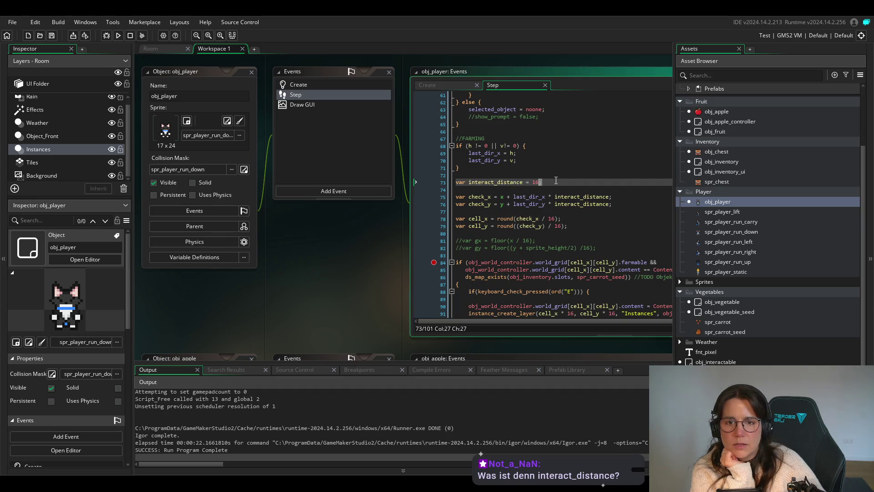
{"action": "left_click_drag", "start_coordinate": [542, 182], "coordinate": [449, 181]}
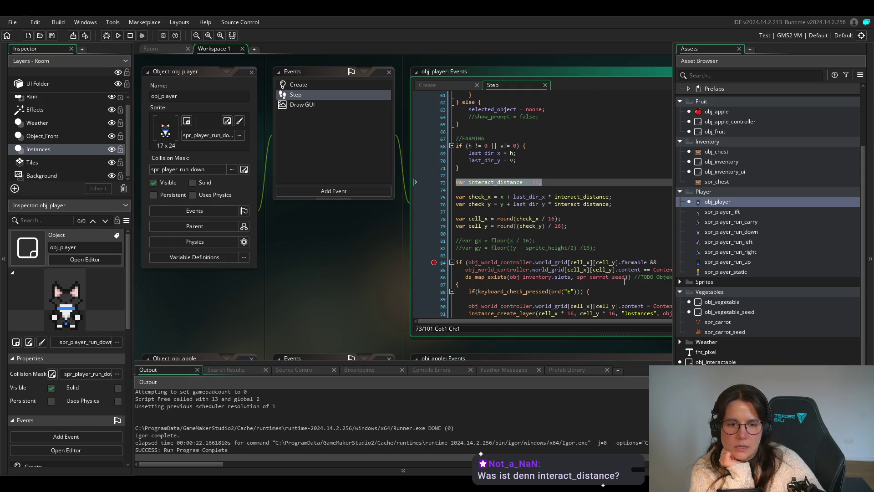
{"action": "middle_click", "coordinate": [482, 262]}
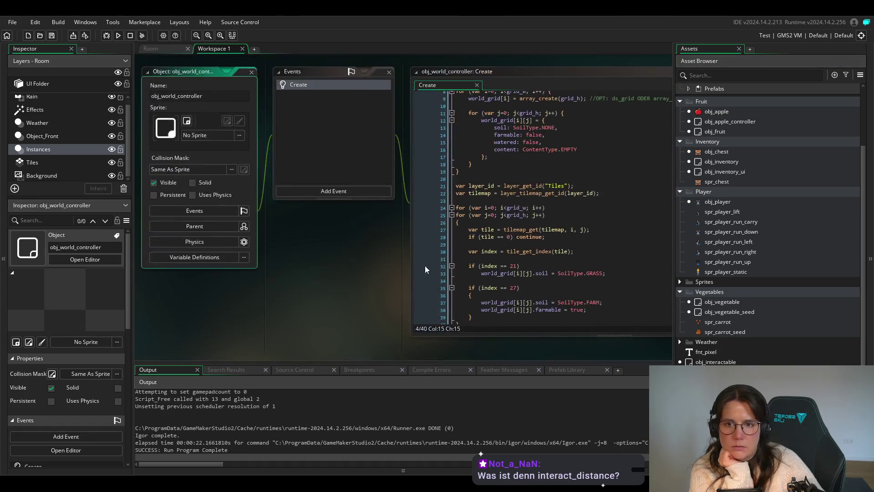
{"action": "left_click", "coordinate": [504, 136]}
{"action": "scroll", "coordinate": [496, 220], "scroll_direction": "up", "scroll_amount": 3}
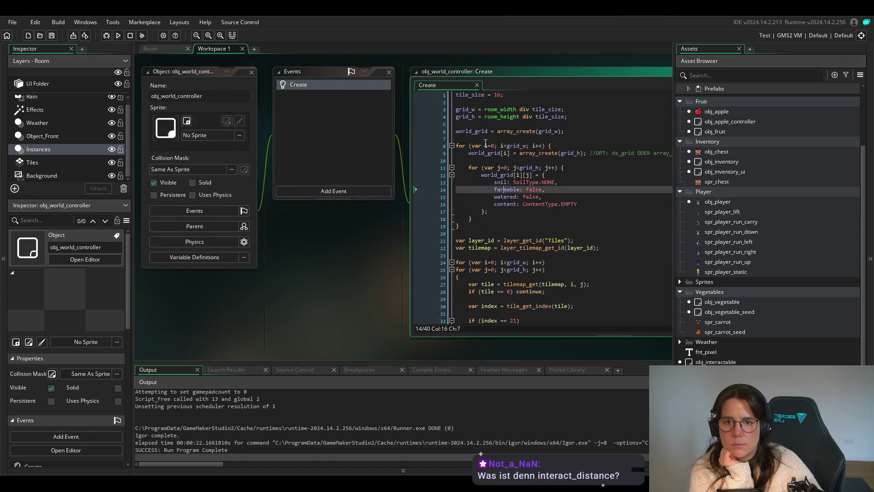
{"action": "left_click", "coordinate": [142, 49]}
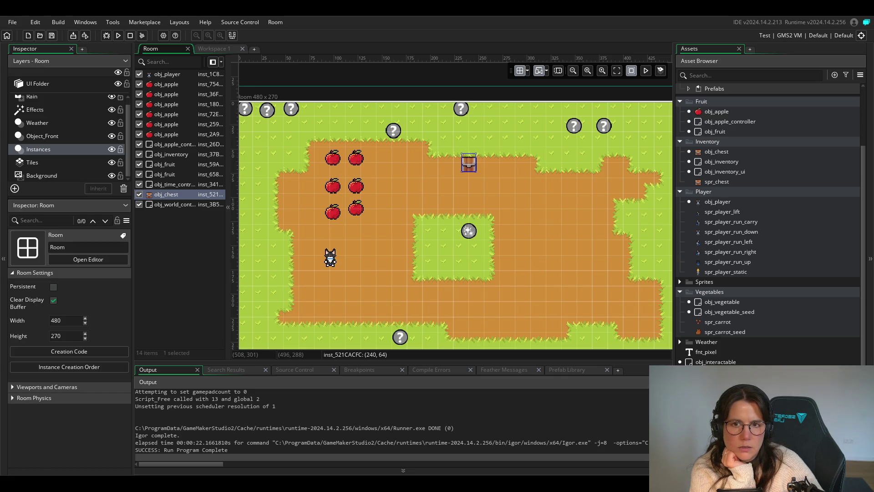
{"action": "key", "text": "ctrl+Tab"}
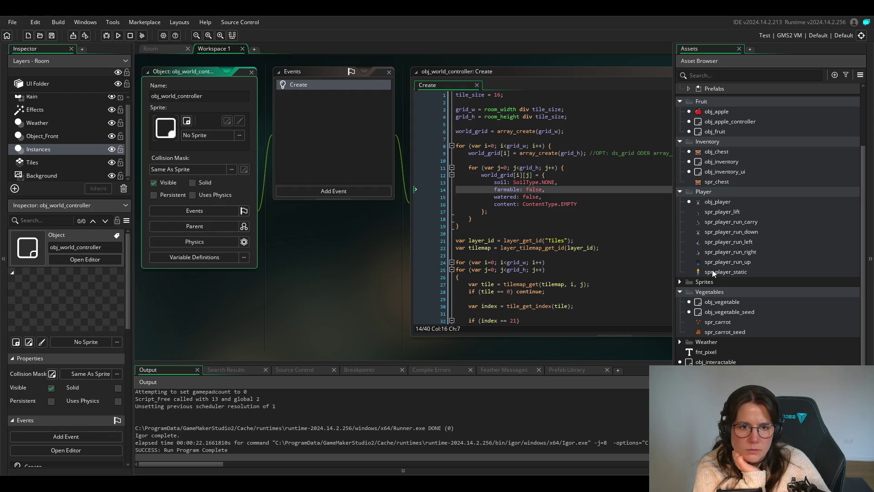
Reopen obj_player's Step code and scroll to the interact_distance declaration.
{"action": "double_click", "coordinate": [714, 200]}
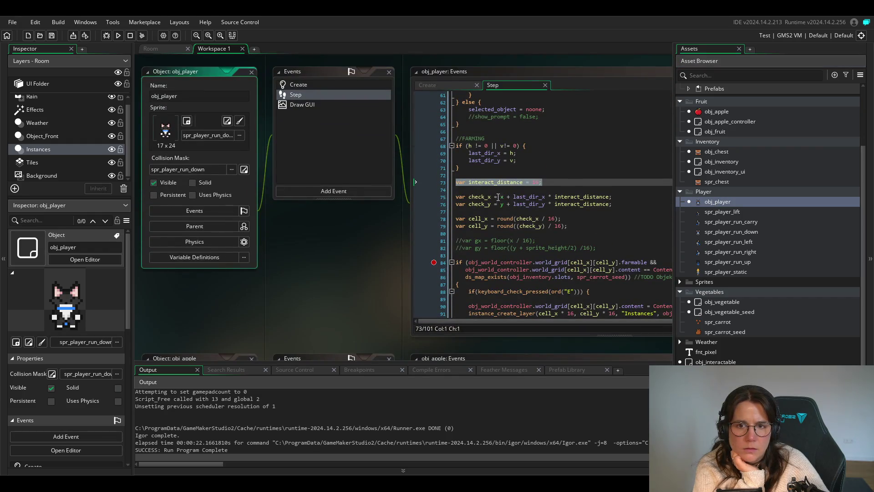
{"action": "left_click", "coordinate": [492, 182]}
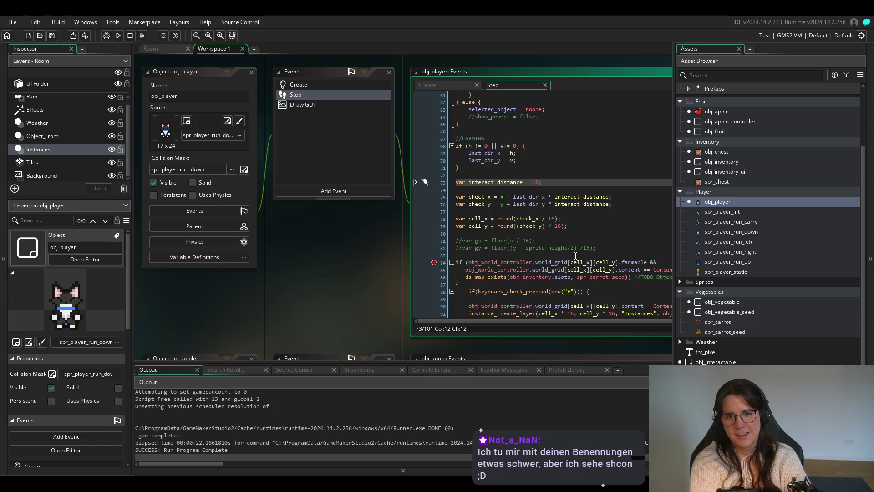
{"action": "scroll", "coordinate": [518, 215], "scroll_direction": "up", "scroll_amount": 15}
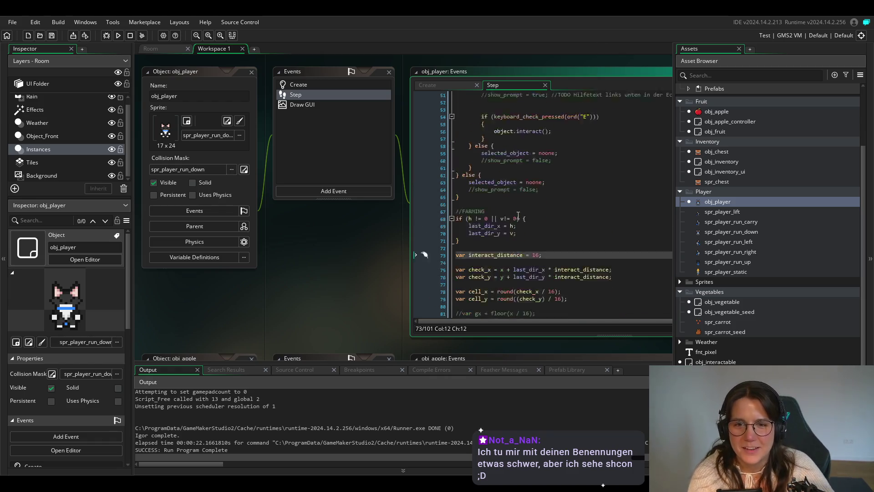
{"action": "scroll", "coordinate": [518, 215], "scroll_direction": "up", "scroll_amount": 5}
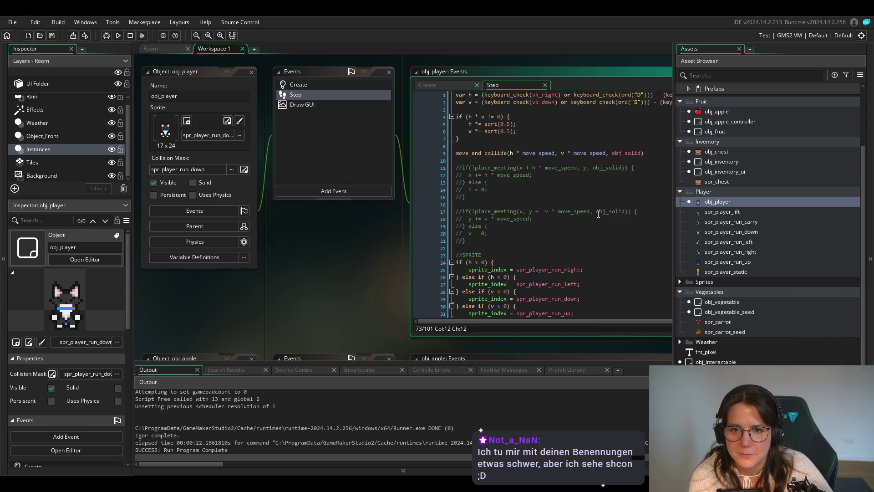
{"action": "scroll", "coordinate": [598, 214], "scroll_direction": "down", "scroll_amount": 14}
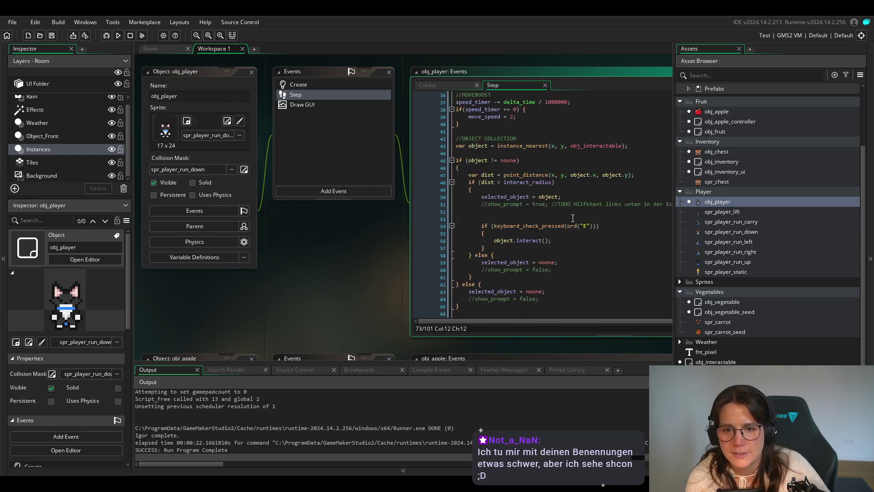
Check the Create event, then return to Step and select interact_distance.
{"action": "left_click", "coordinate": [449, 83]}
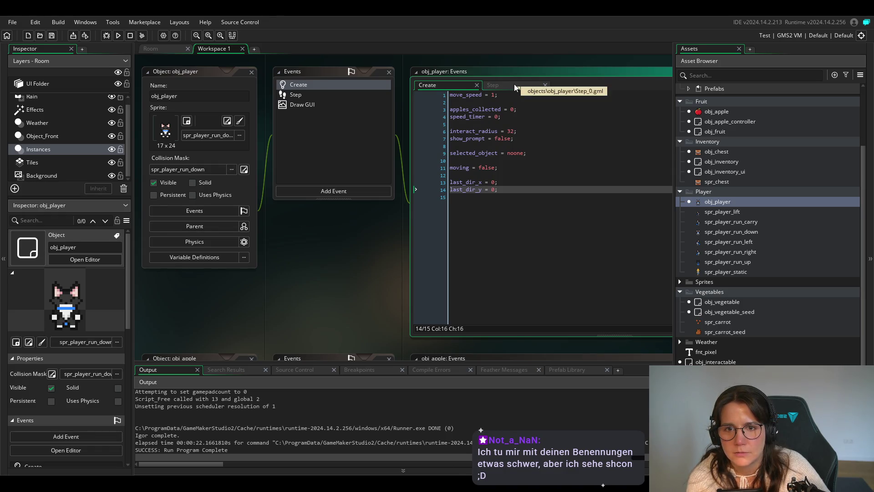
{"action": "left_click", "coordinate": [512, 85]}
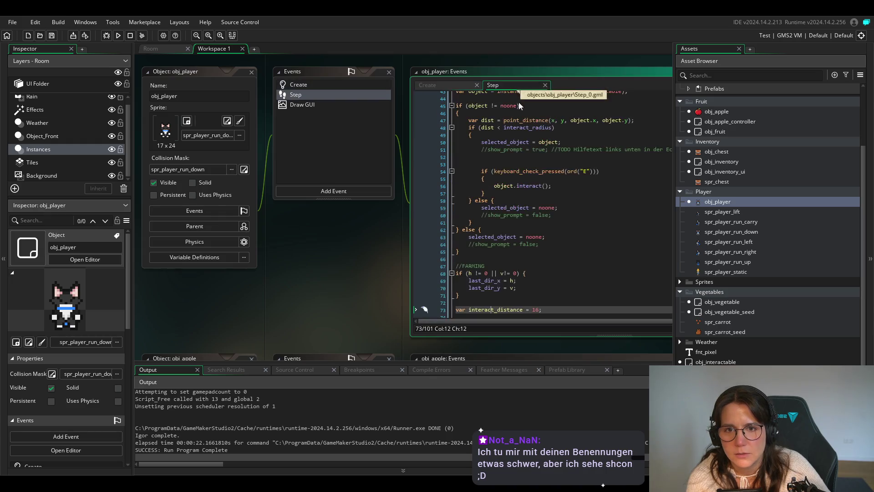
{"action": "scroll", "coordinate": [508, 241], "scroll_direction": "down", "scroll_amount": 3}
{"action": "double_click", "coordinate": [508, 164]}
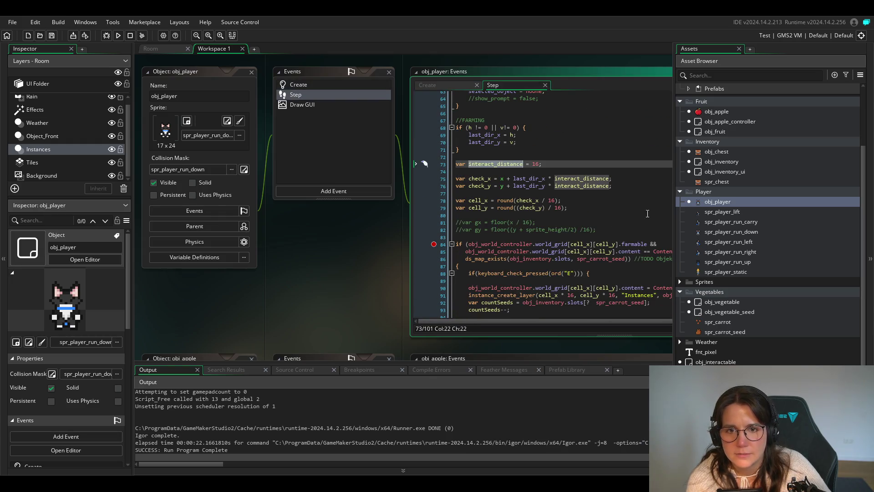
Rename interact_distance to tile_size with F2, then highlight every use of cell_x.
{"action": "type", "text": "tile"}
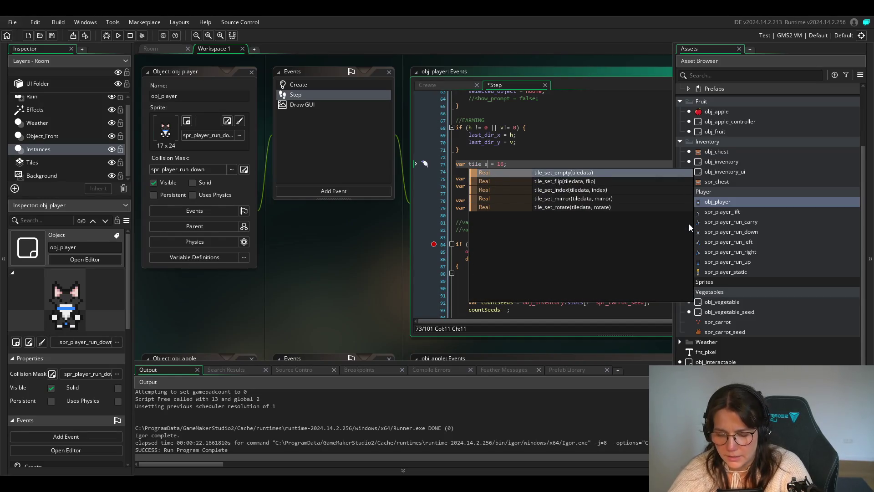
{"action": "key", "text": "ctrl+z"}
{"action": "key", "text": "ctrl+z"}
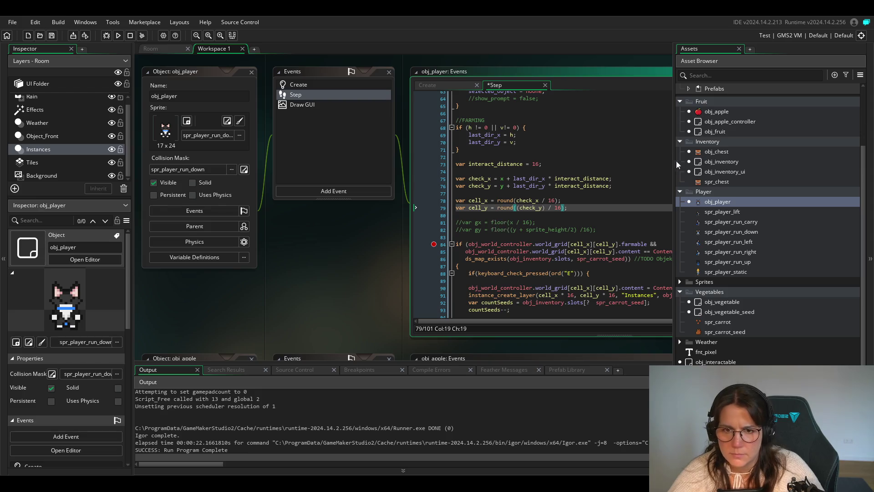
{"action": "left_click", "coordinate": [508, 164]}
{"action": "key", "text": "F2"}
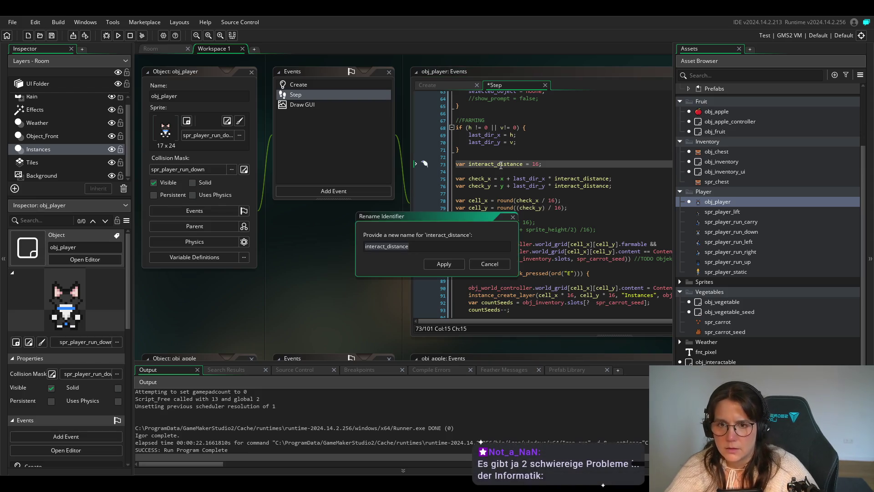
{"action": "type", "text": "tile_"}
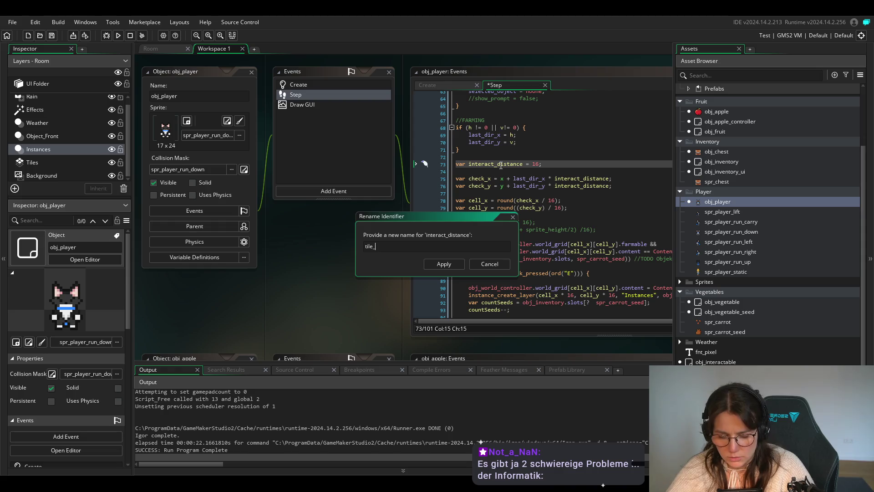
{"action": "type", "text": "size"}
{"action": "key", "text": "Return"}
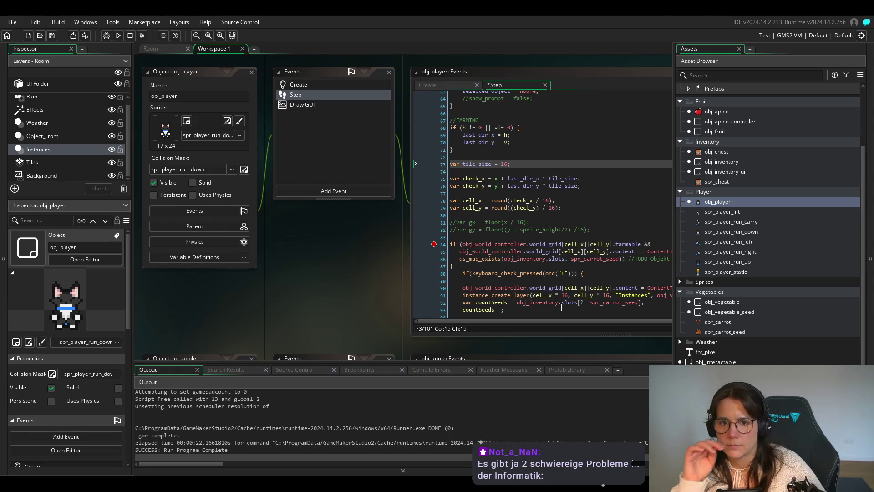
{"action": "double_click", "coordinate": [472, 200]}
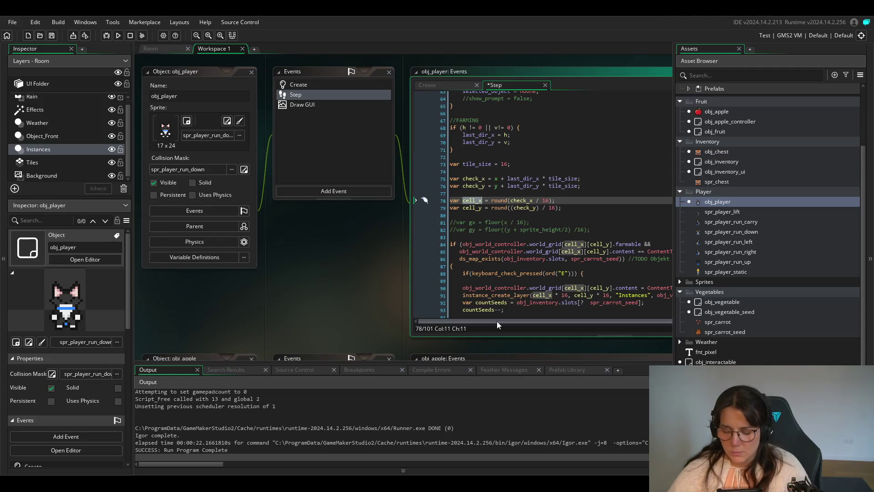
Save the Step code and inspect the world_grid content check on line 85.
{"action": "key", "text": "ctrl+s"}
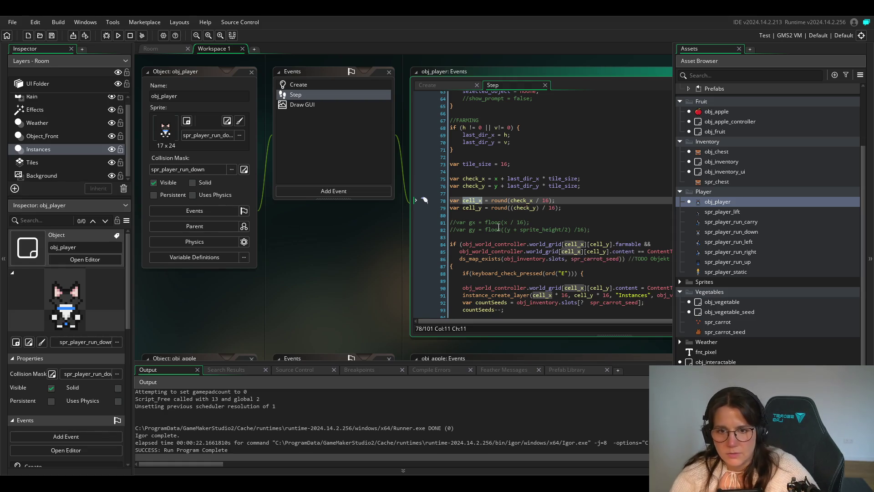
{"action": "left_click_drag", "start_coordinate": [459, 252], "coordinate": [558, 252]}
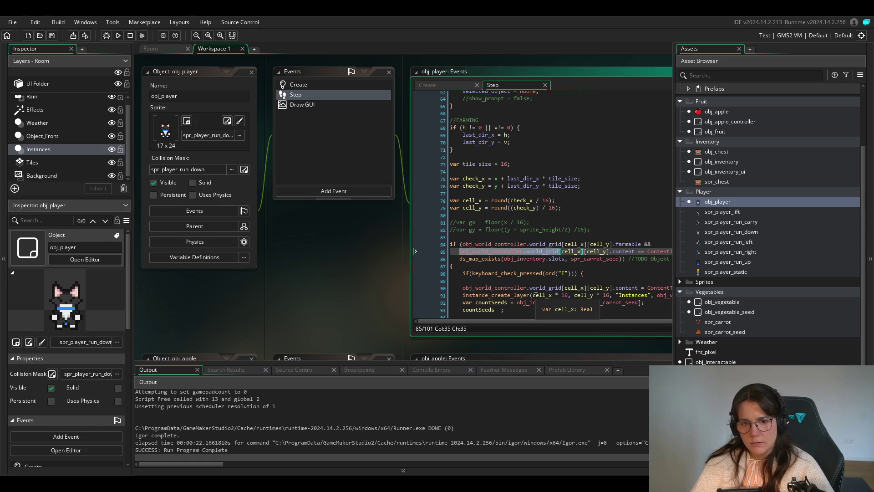
Select the commented-out gy formula on line 82.
{"action": "left_click", "coordinate": [549, 221]}
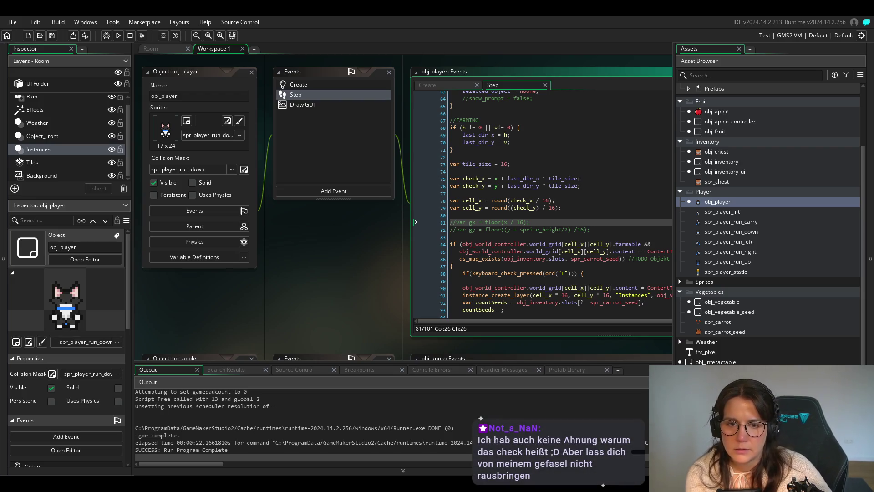
{"action": "left_click", "coordinate": [592, 227]}
{"action": "left_click", "coordinate": [603, 230]}
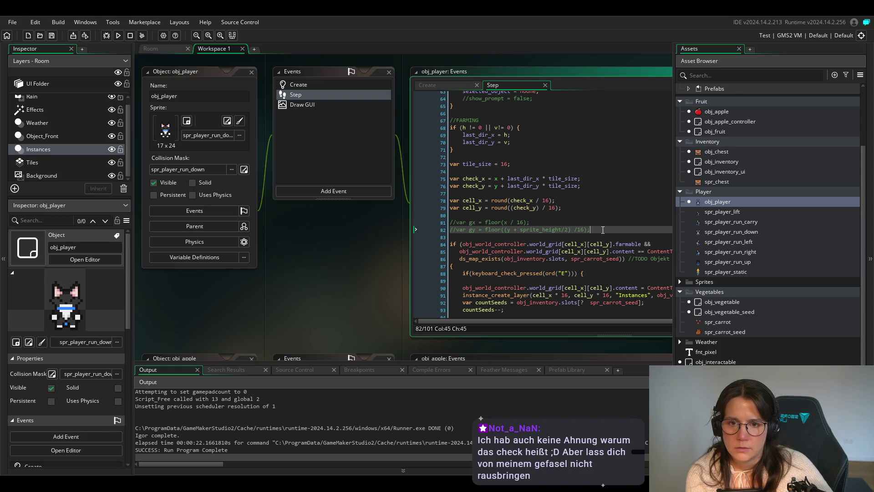
{"action": "left_click_drag", "start_coordinate": [612, 230], "coordinate": [373, 228]}
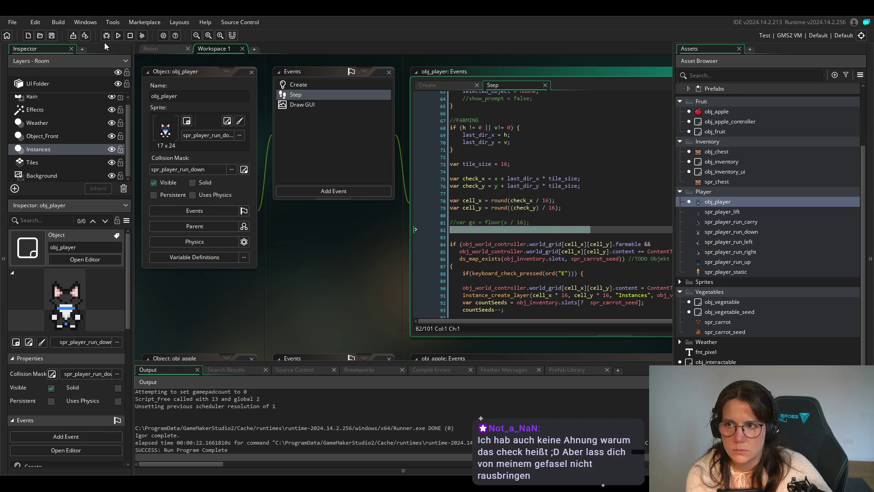
{"action": "left_click", "coordinate": [119, 37]}
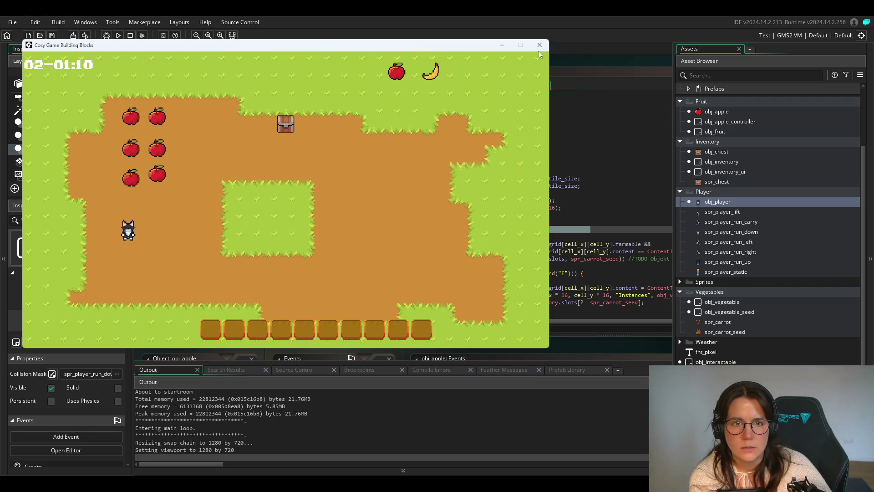
{"action": "left_click", "coordinate": [539, 45]}
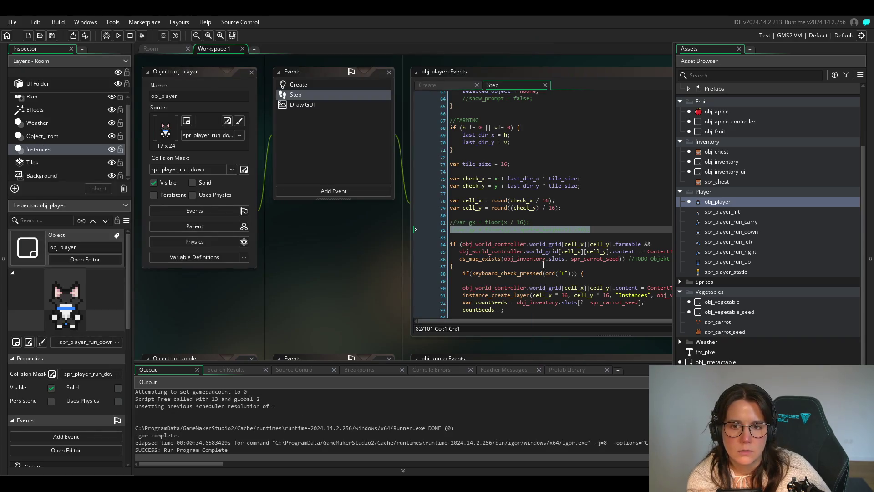
Highlight every use of check_x in the Step code.
{"action": "left_click", "coordinate": [512, 258]}
{"action": "scroll", "coordinate": [513, 258], "scroll_direction": "down", "scroll_amount": 2}
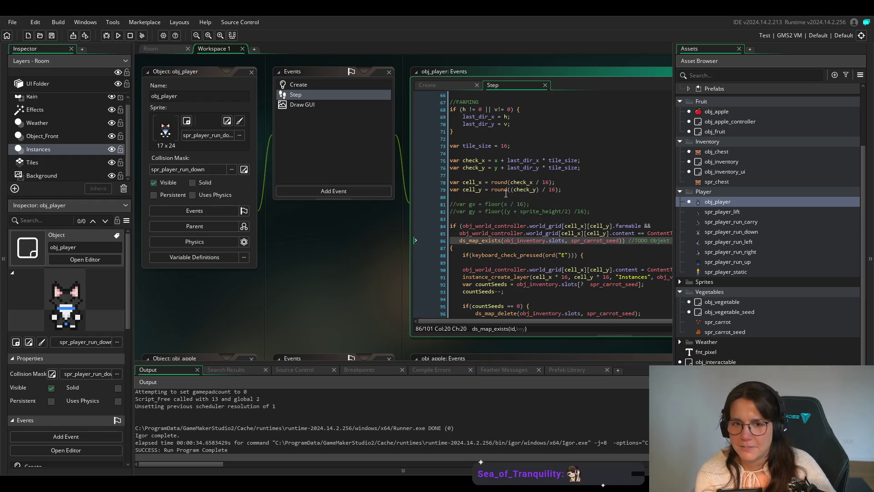
{"action": "scroll", "coordinate": [498, 196], "scroll_direction": "up", "scroll_amount": 4}
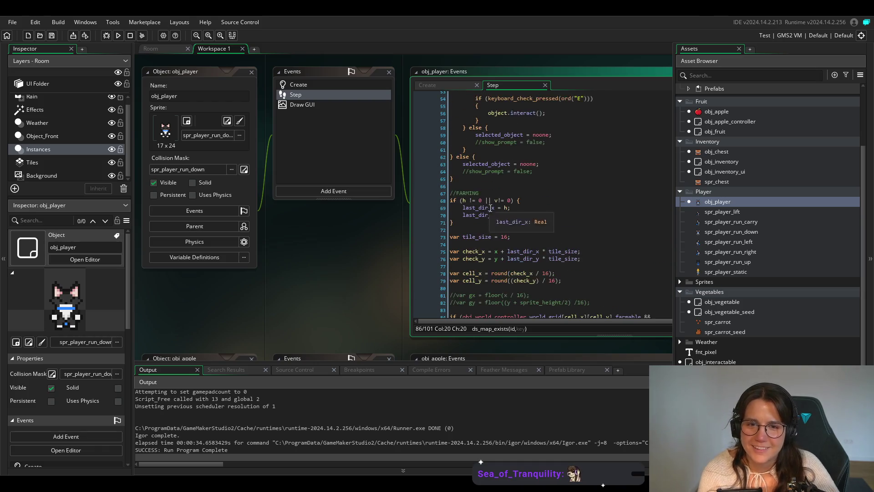
{"action": "left_click", "coordinate": [533, 251]}
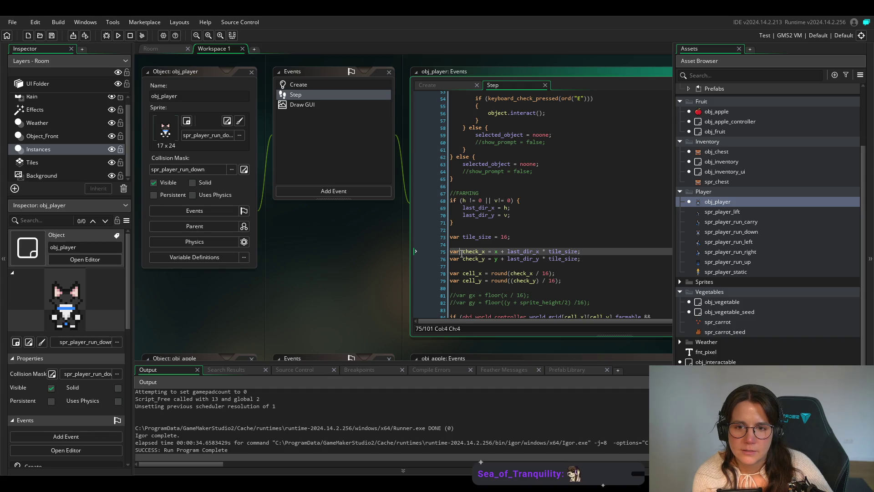
{"action": "left_click", "coordinate": [482, 253]}
{"action": "double_click", "coordinate": [482, 253]}
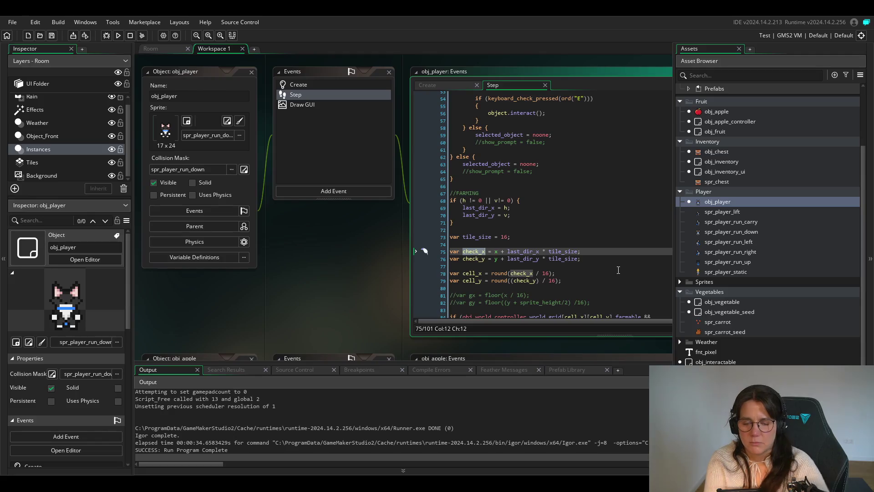
Delete the commented-out //var gx and //var gy lines.
{"action": "scroll", "coordinate": [610, 268], "scroll_direction": "down", "scroll_amount": 2}
{"action": "left_click", "coordinate": [602, 266]}
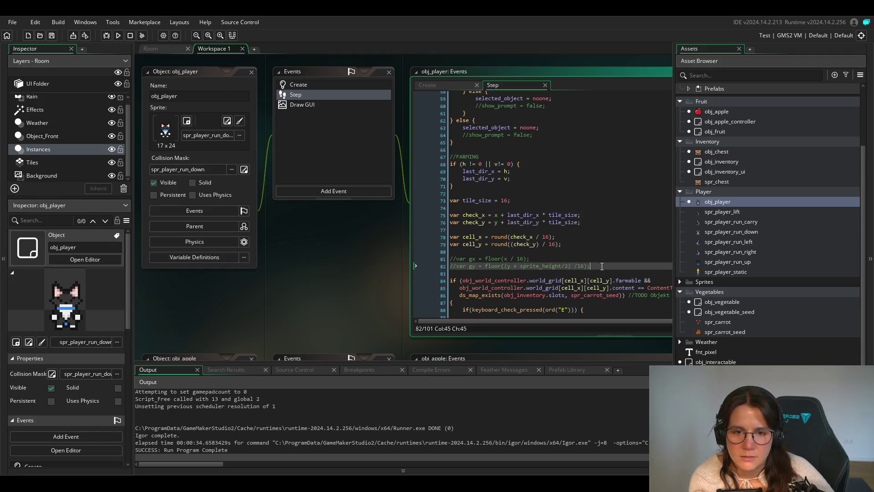
{"action": "mouse_move", "coordinate": [601, 266]}
{"action": "left_mouse_down"}
{"action": "mouse_move", "coordinate": [379, 245]}
{"action": "mouse_move", "coordinate": [419, 265]}
{"action": "mouse_move", "coordinate": [402, 258]}
{"action": "left_mouse_up"}
{"action": "key", "text": "BackSpace"}
{"action": "key", "text": "BackSpace"}
{"action": "key", "text": "BackSpace"}
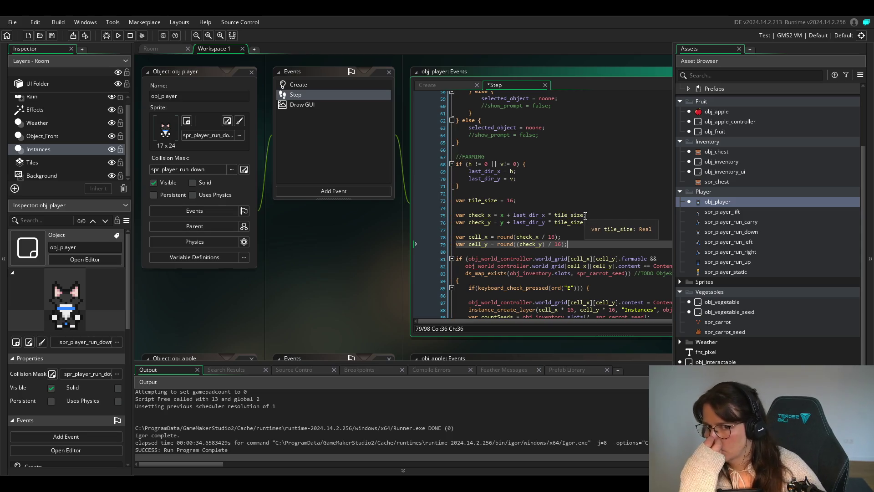
Highlight world_grid and jump to its definition in obj_world_controller's Create event.
{"action": "scroll", "coordinate": [587, 211], "scroll_direction": "down", "scroll_amount": 2}
{"action": "scroll", "coordinate": [587, 212], "scroll_direction": "down", "scroll_amount": 2}
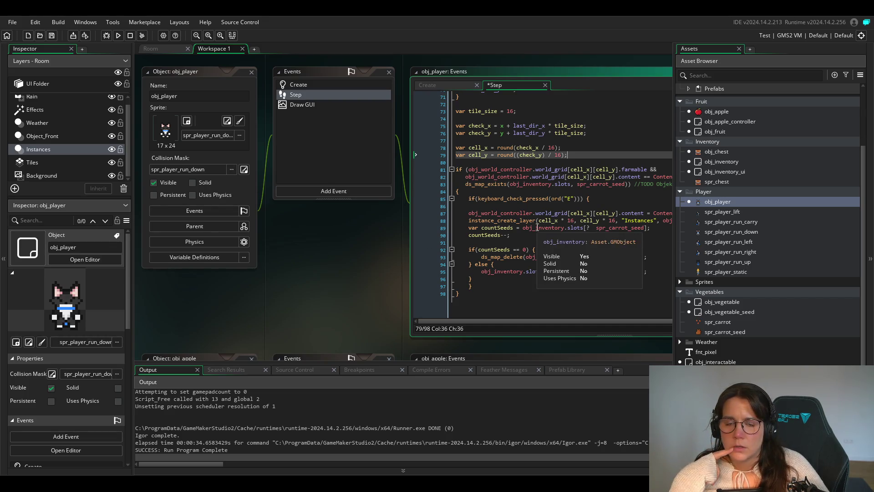
{"action": "left_click", "coordinate": [522, 228]}
{"action": "scroll", "coordinate": [541, 185], "scroll_direction": "up", "scroll_amount": 1}
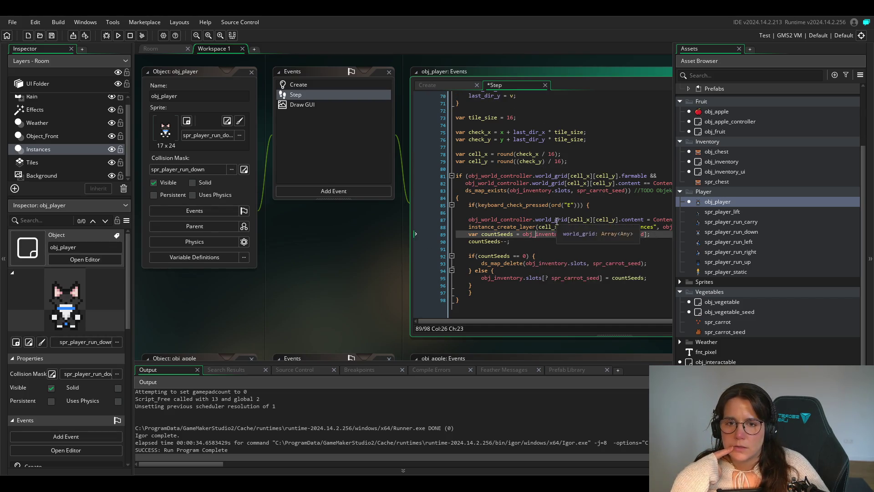
{"action": "double_click", "coordinate": [555, 176]}
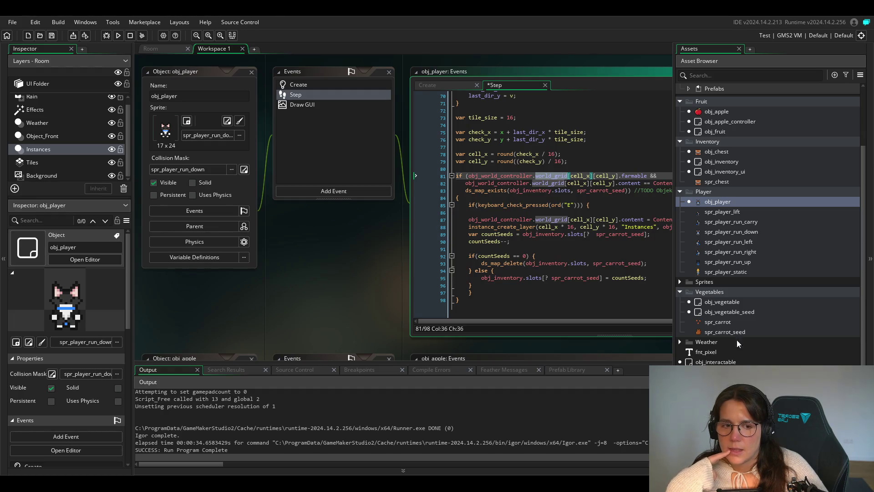
{"action": "key", "text": "F12"}
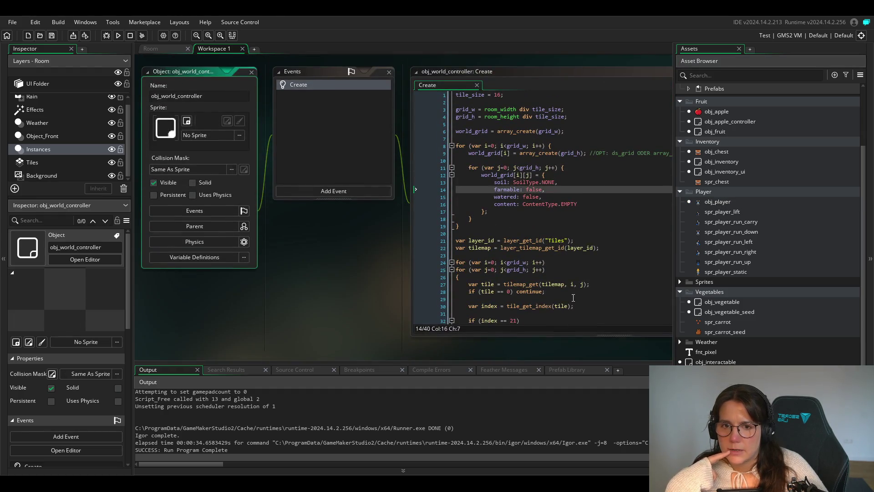
{"action": "left_click", "coordinate": [584, 206]}
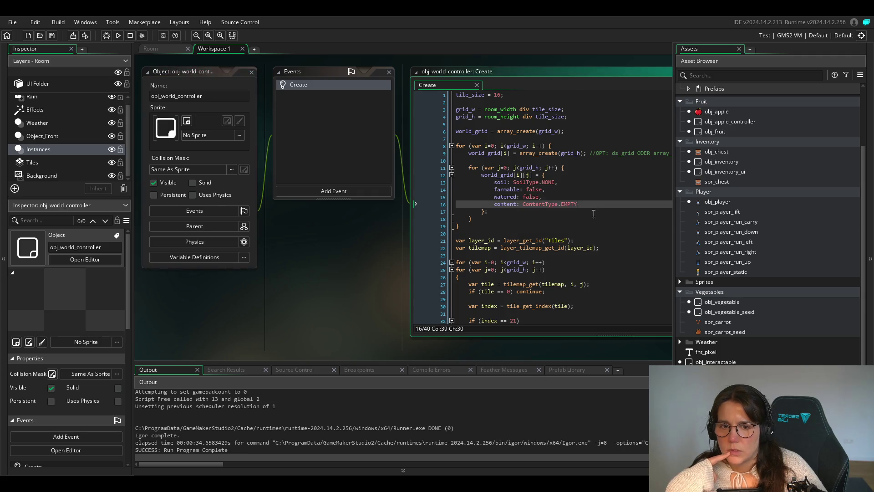
{"action": "scroll", "coordinate": [547, 247], "scroll_direction": "down", "scroll_amount": 2}
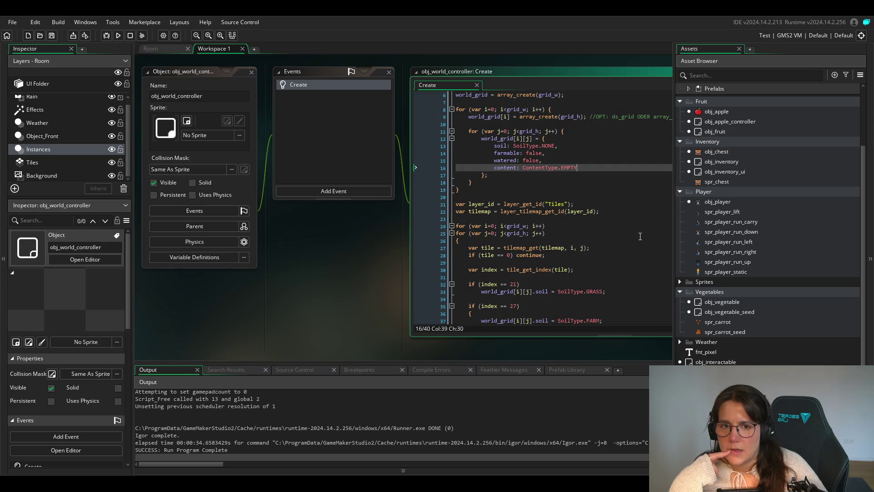
{"action": "scroll", "coordinate": [640, 236], "scroll_direction": "up", "scroll_amount": 2}
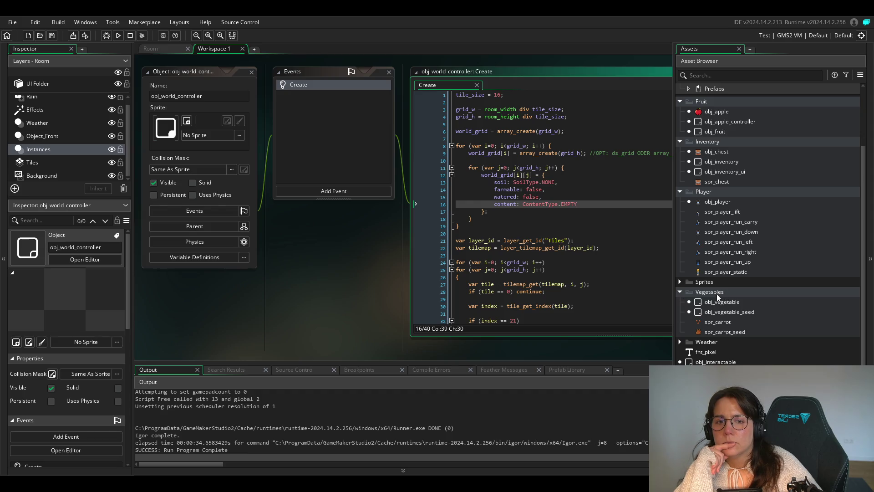
Select the world-grid and tilemap setup code from line 6 to line 40.
{"action": "mouse_move", "coordinate": [569, 246]}
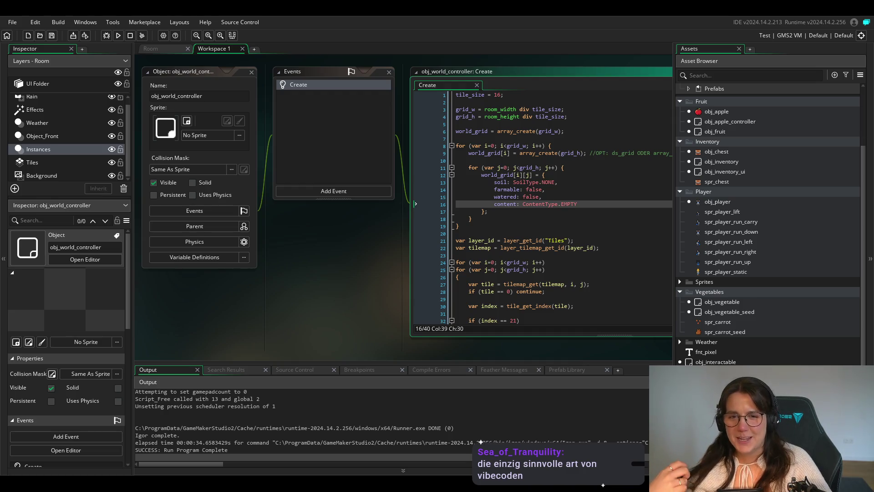
{"action": "left_click", "coordinate": [499, 227]}
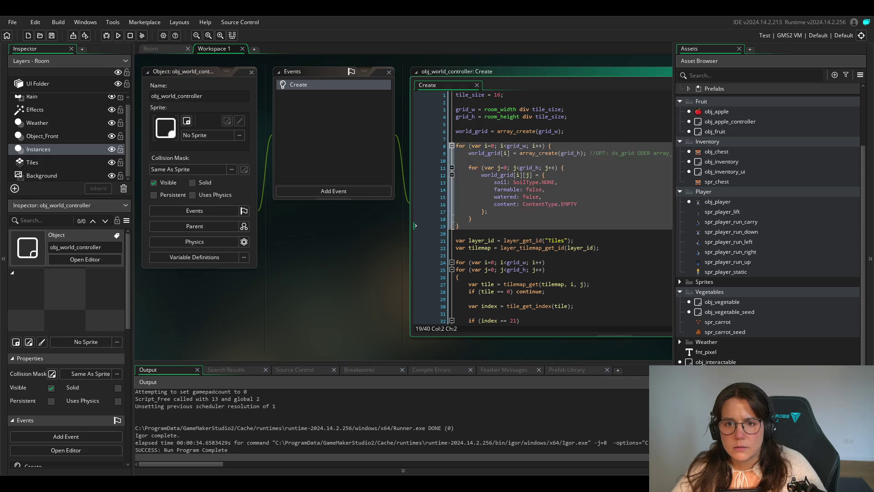
{"action": "mouse_move", "coordinate": [456, 130]}
{"action": "left_mouse_down"}
{"action": "mouse_move", "coordinate": [498, 273]}
{"action": "mouse_move", "coordinate": [491, 310]}
{"action": "left_mouse_up"}
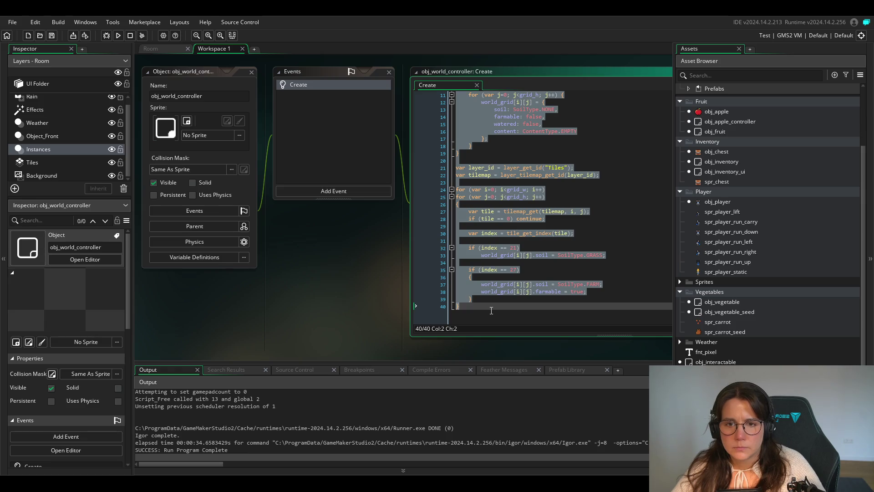